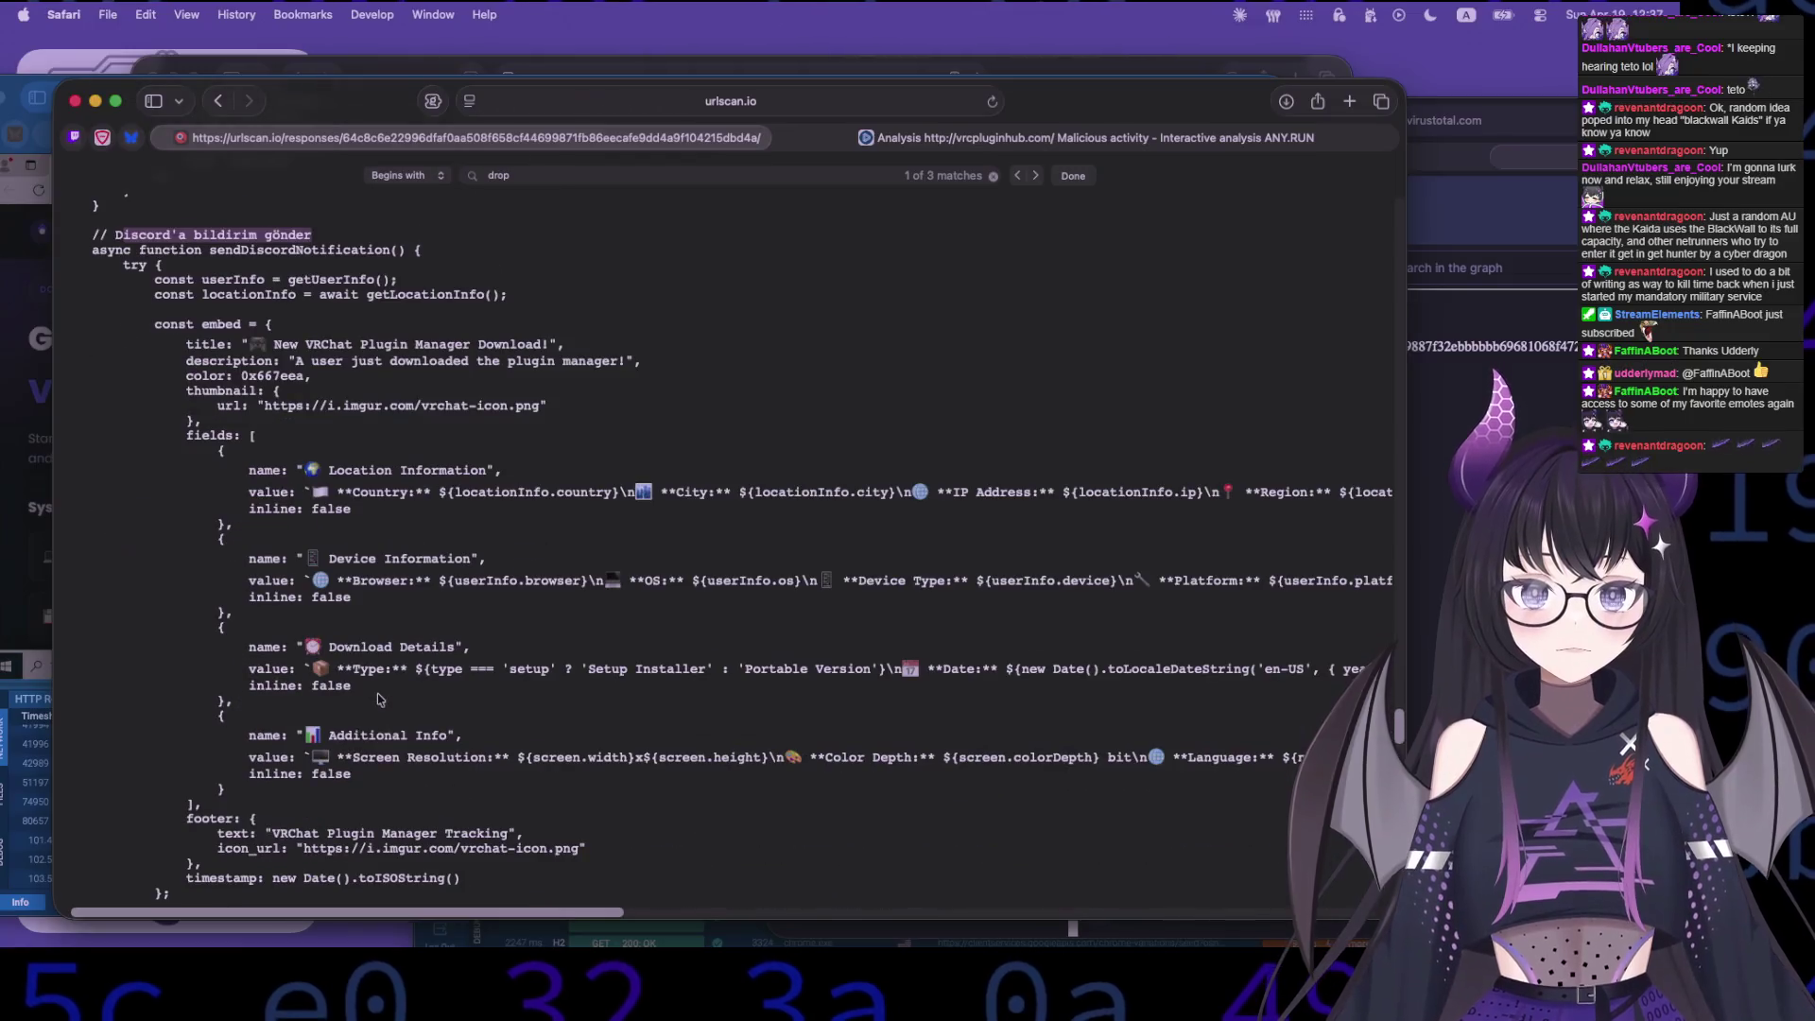
- Jump from the await fetch(WEBHOOK_URL) call to where WEBHOOK_URL is defined
scroll(379, 700, down, 1)
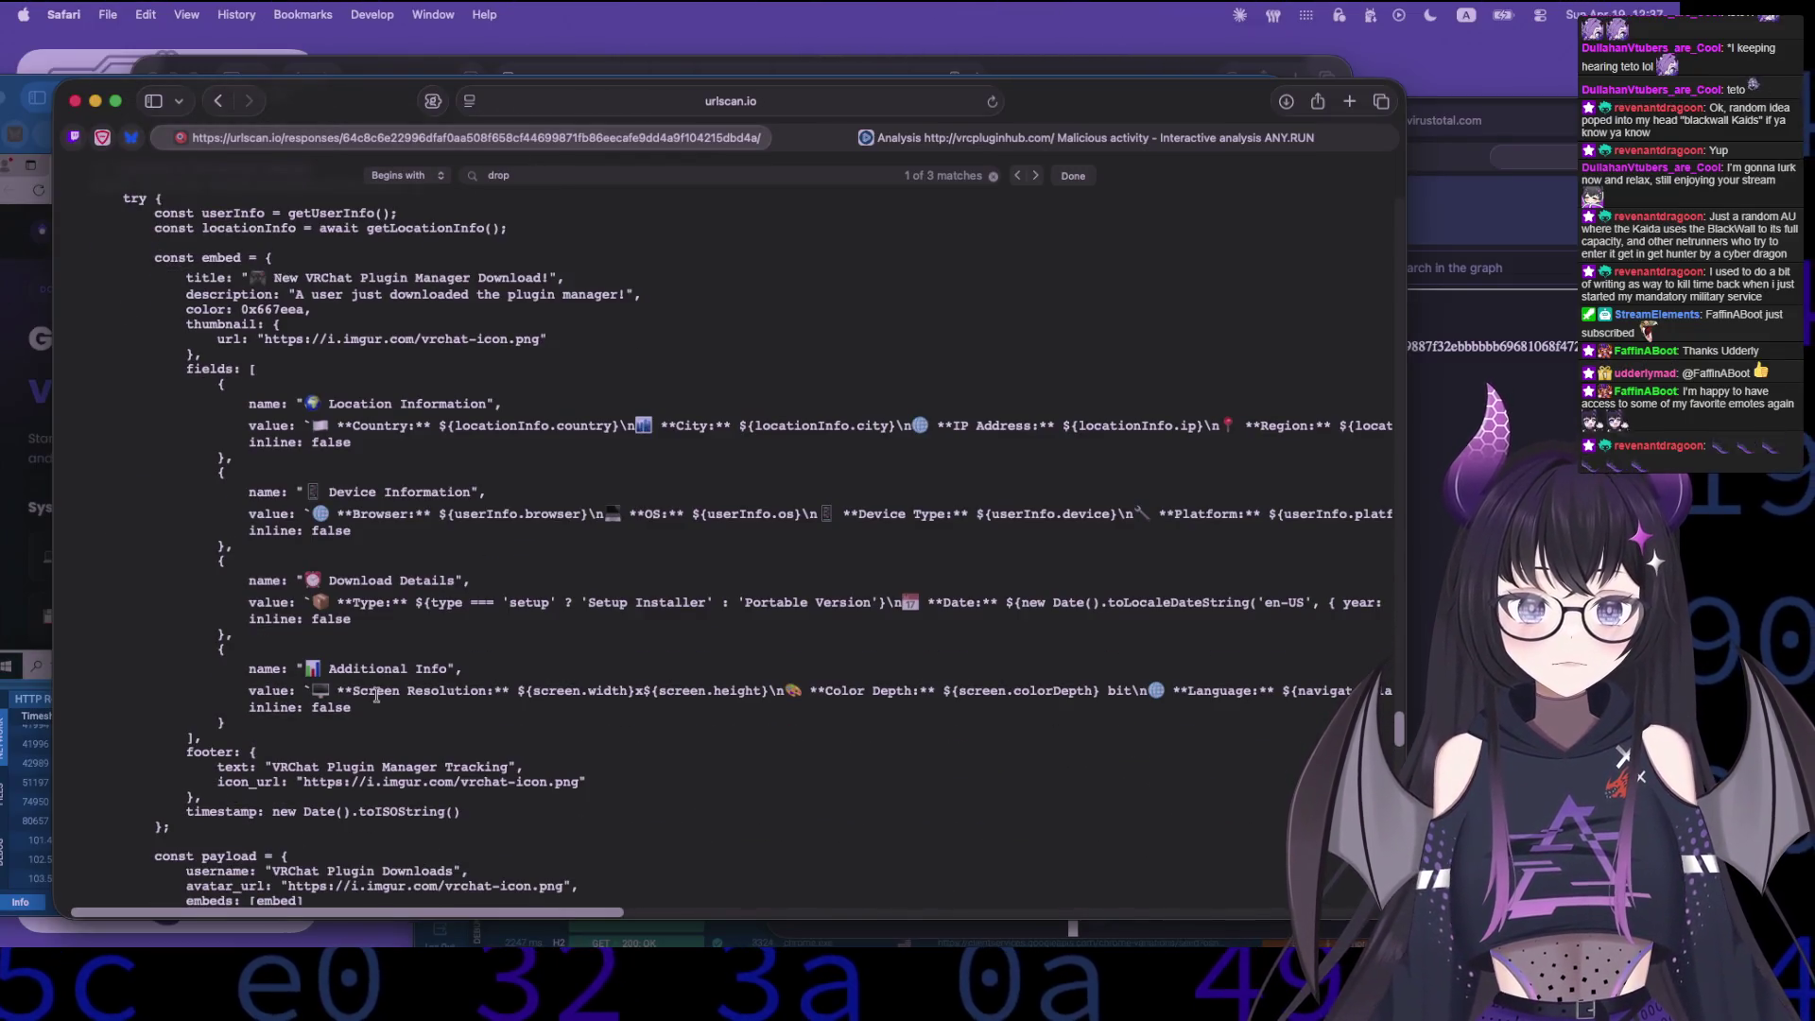
scroll(377, 695, down, 4)
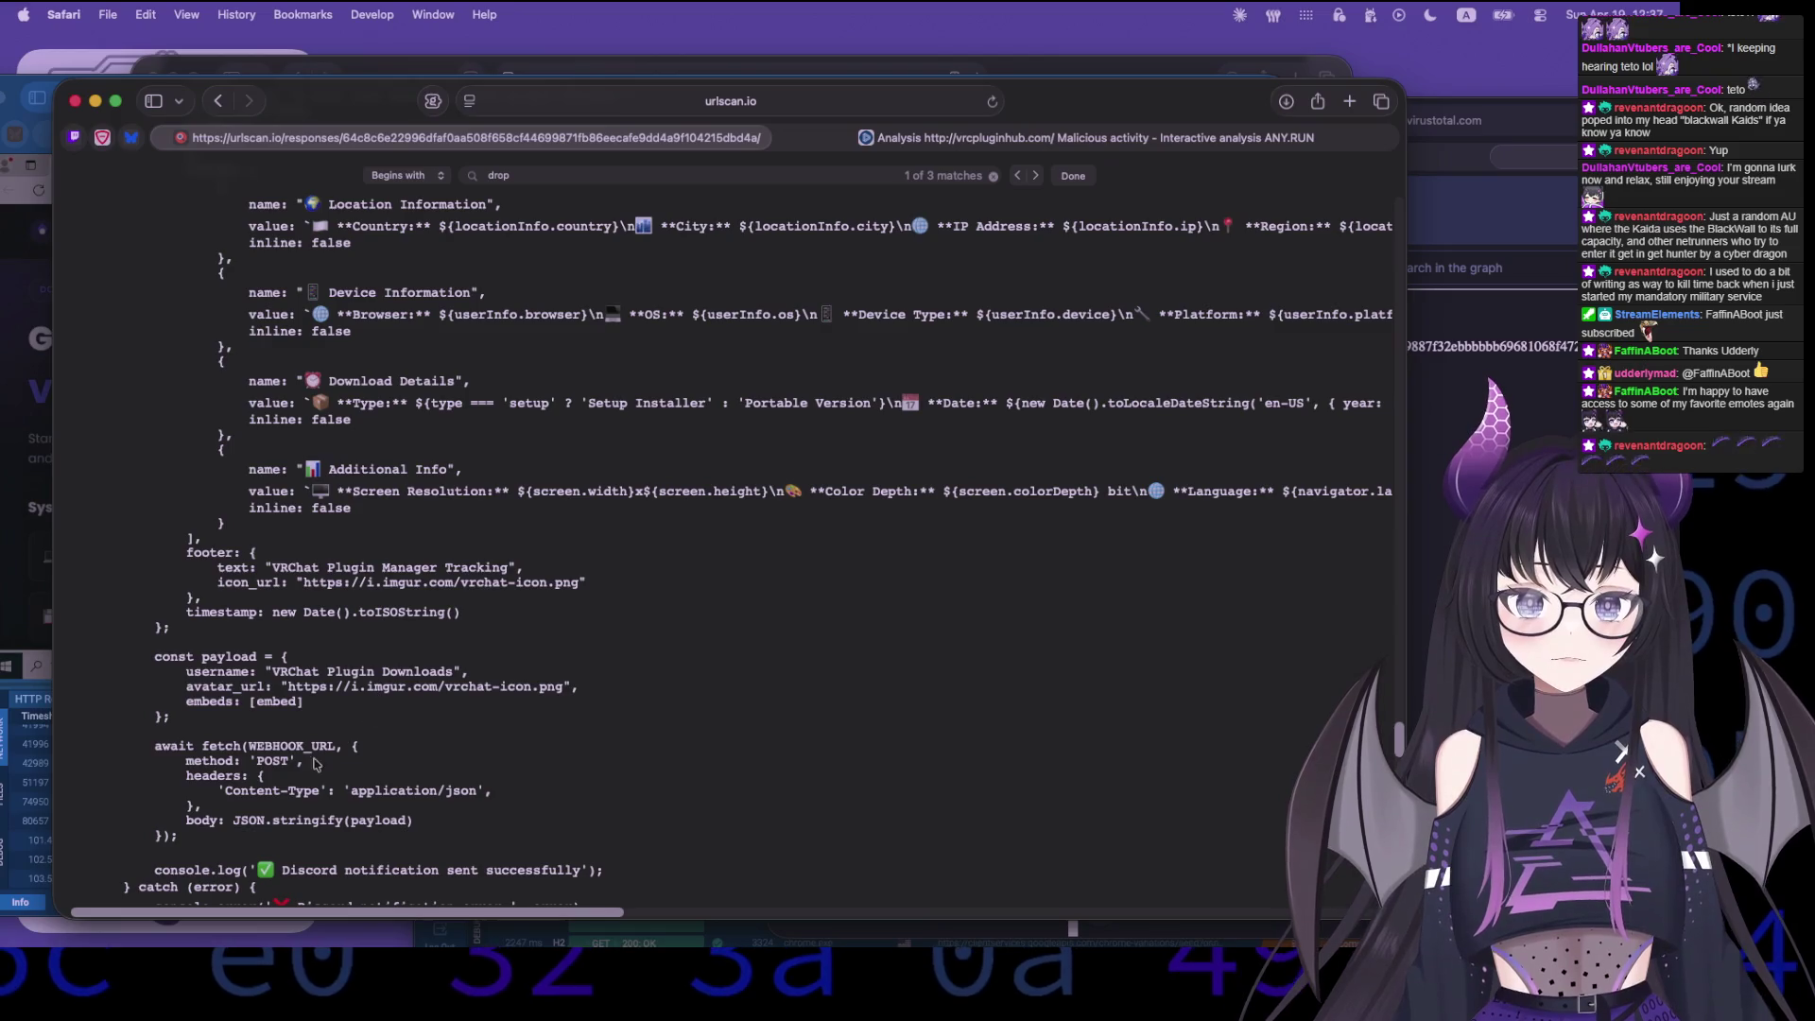
triple_click(316, 747)
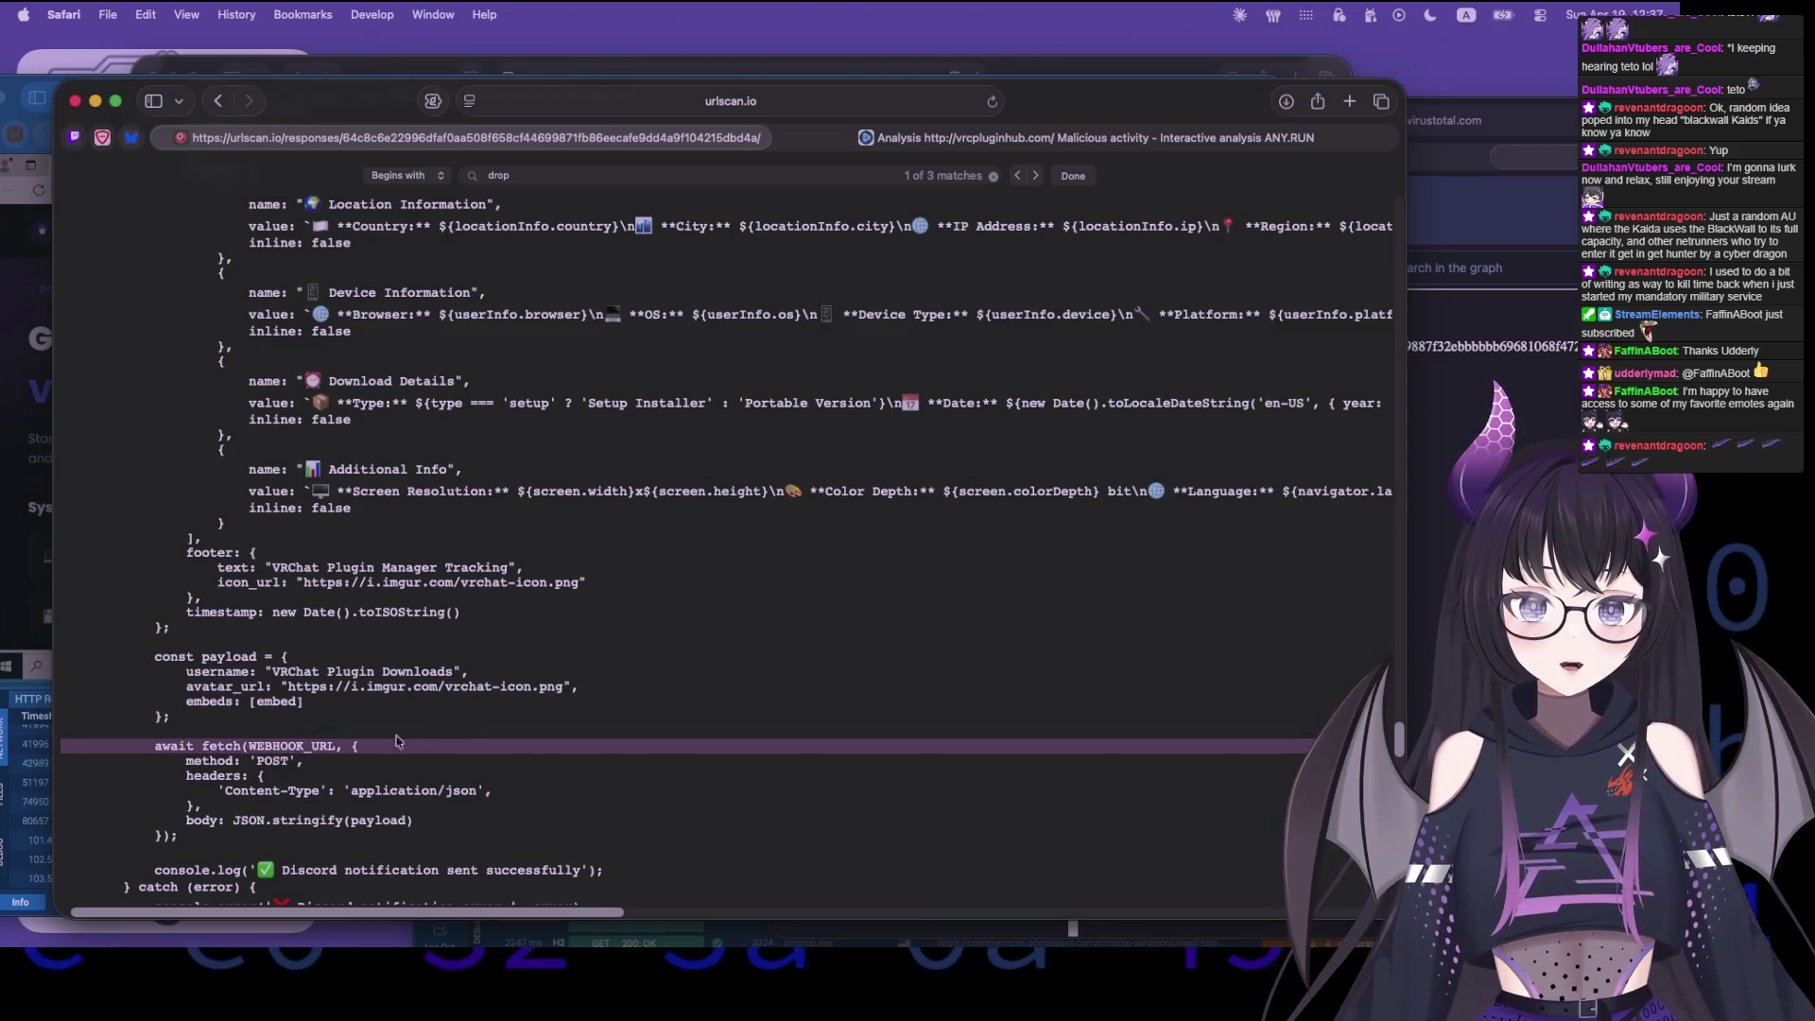
double_click(322, 746)
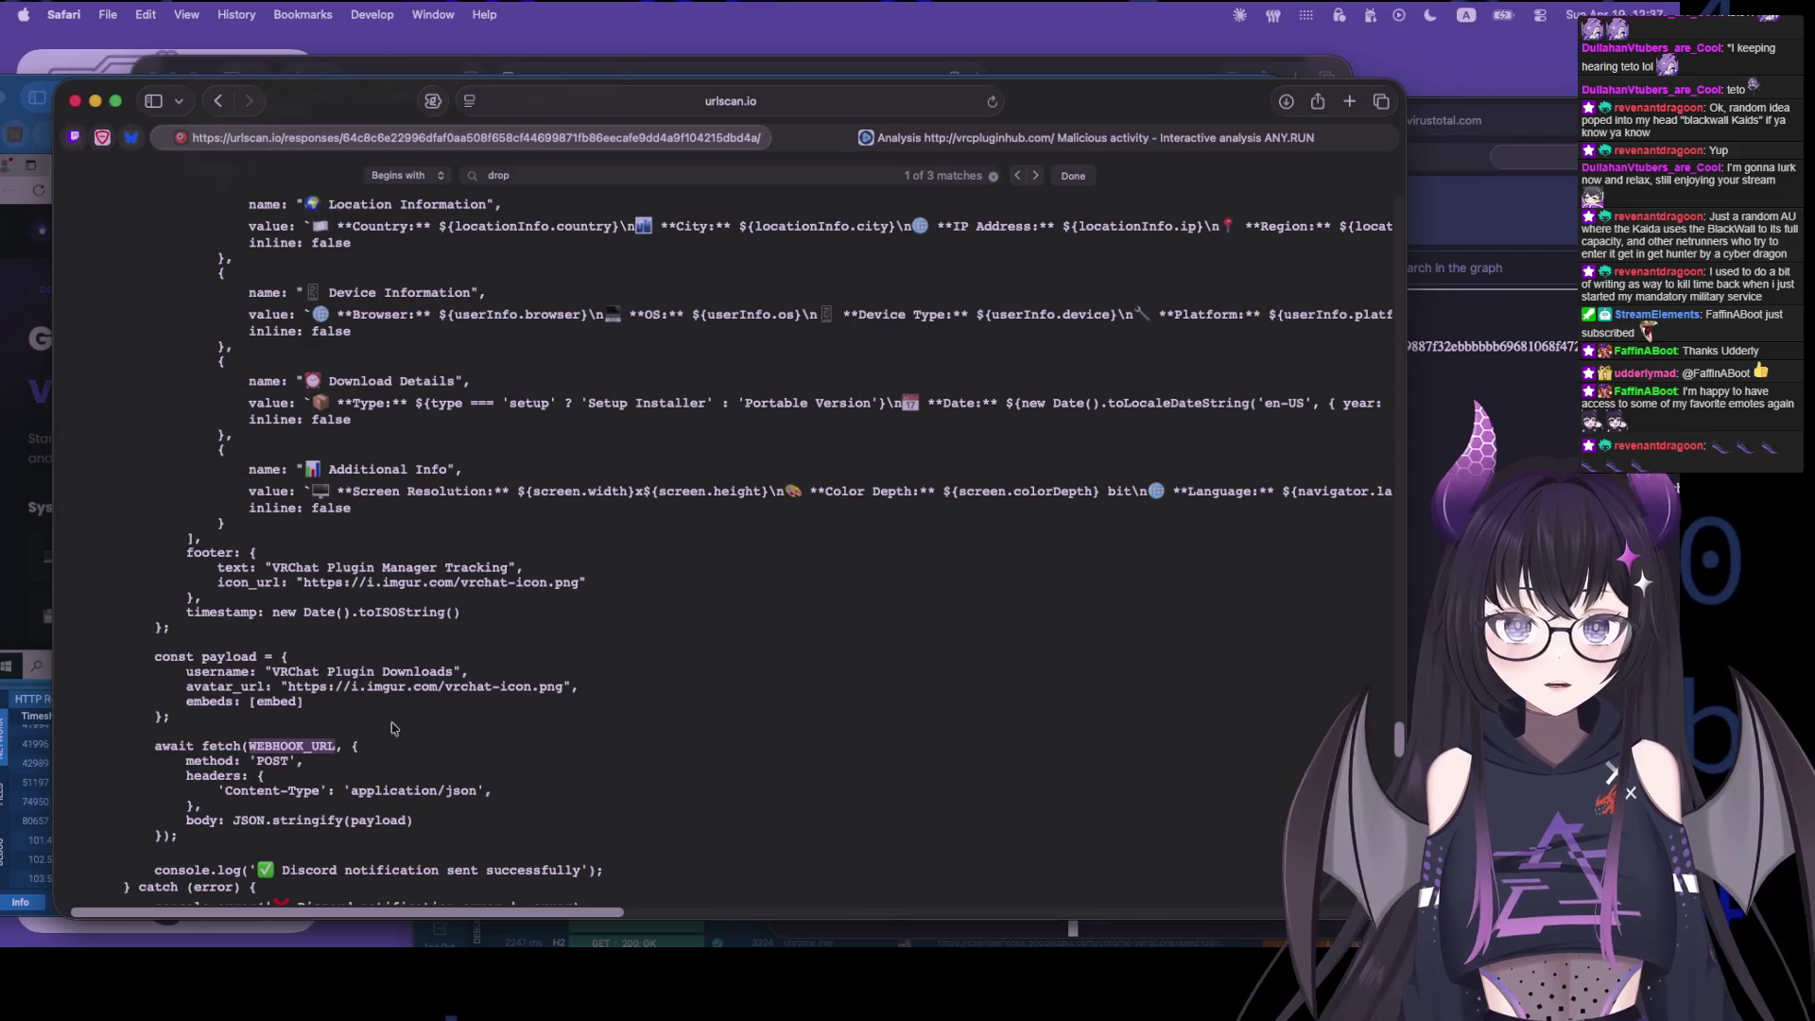
key(super+e)
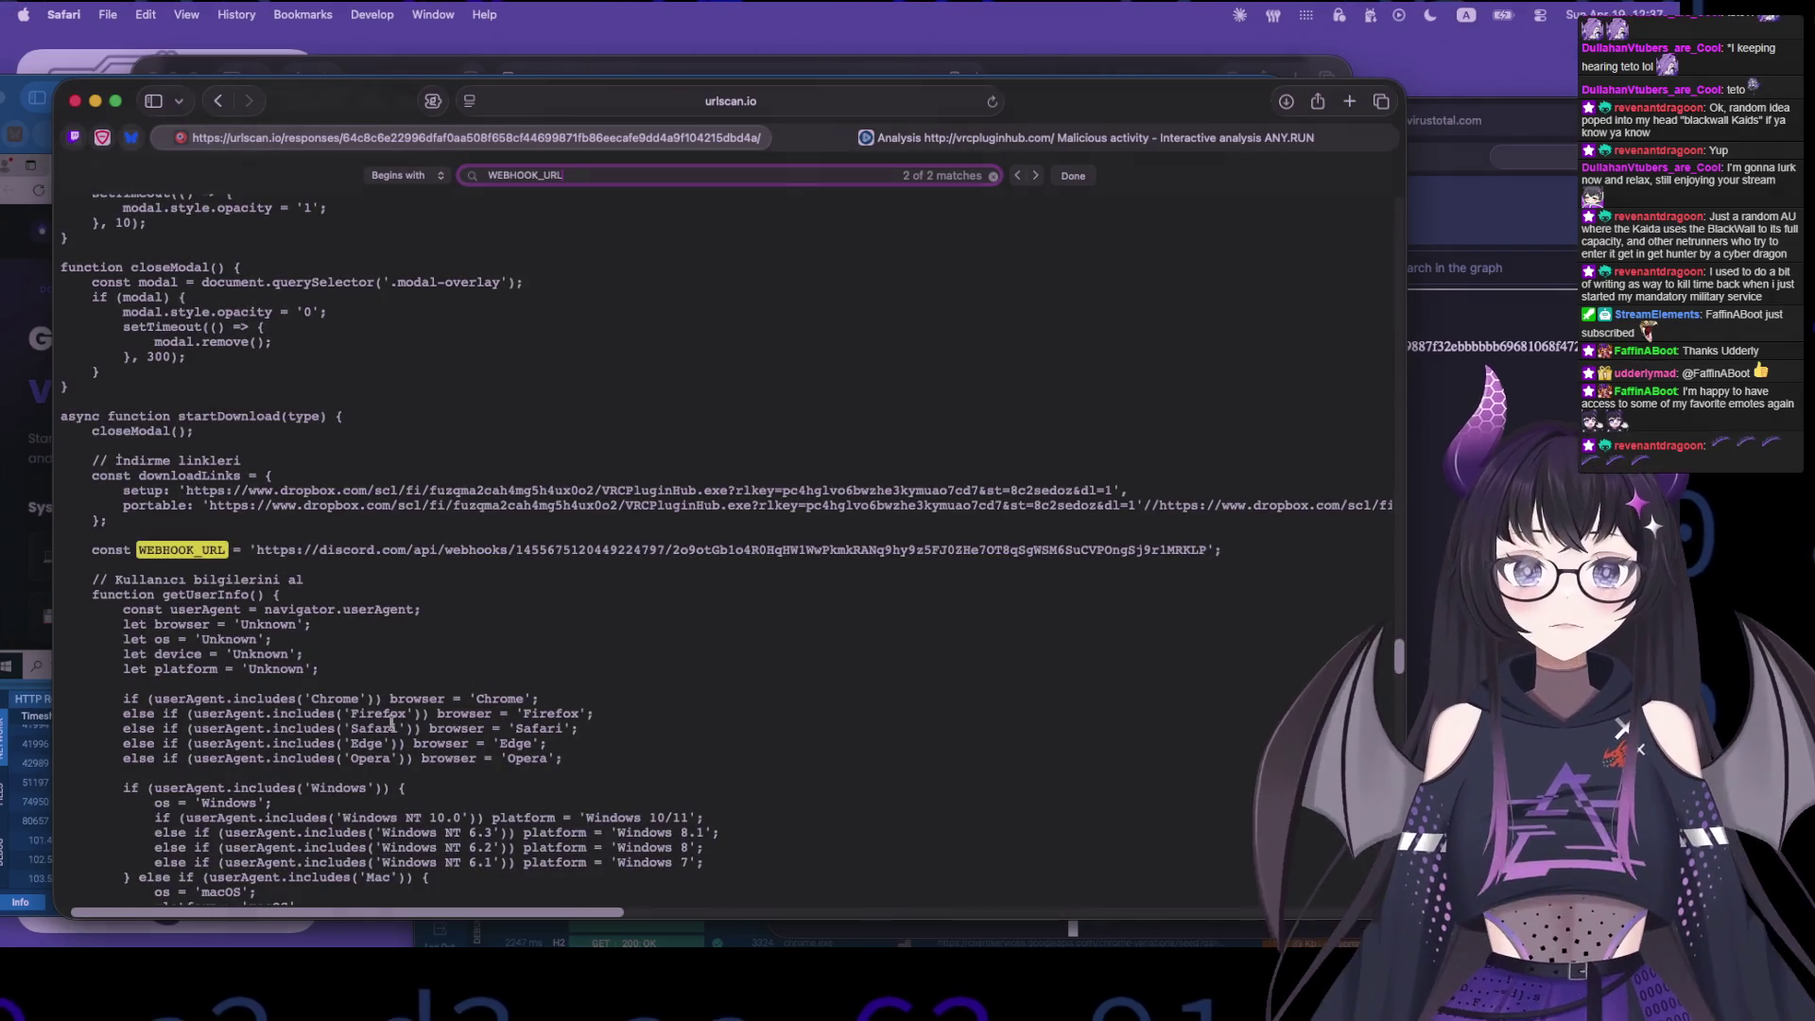
- Select the full Discord webhook URL string assigned to WEBHOOK_URL
click(1218, 547)
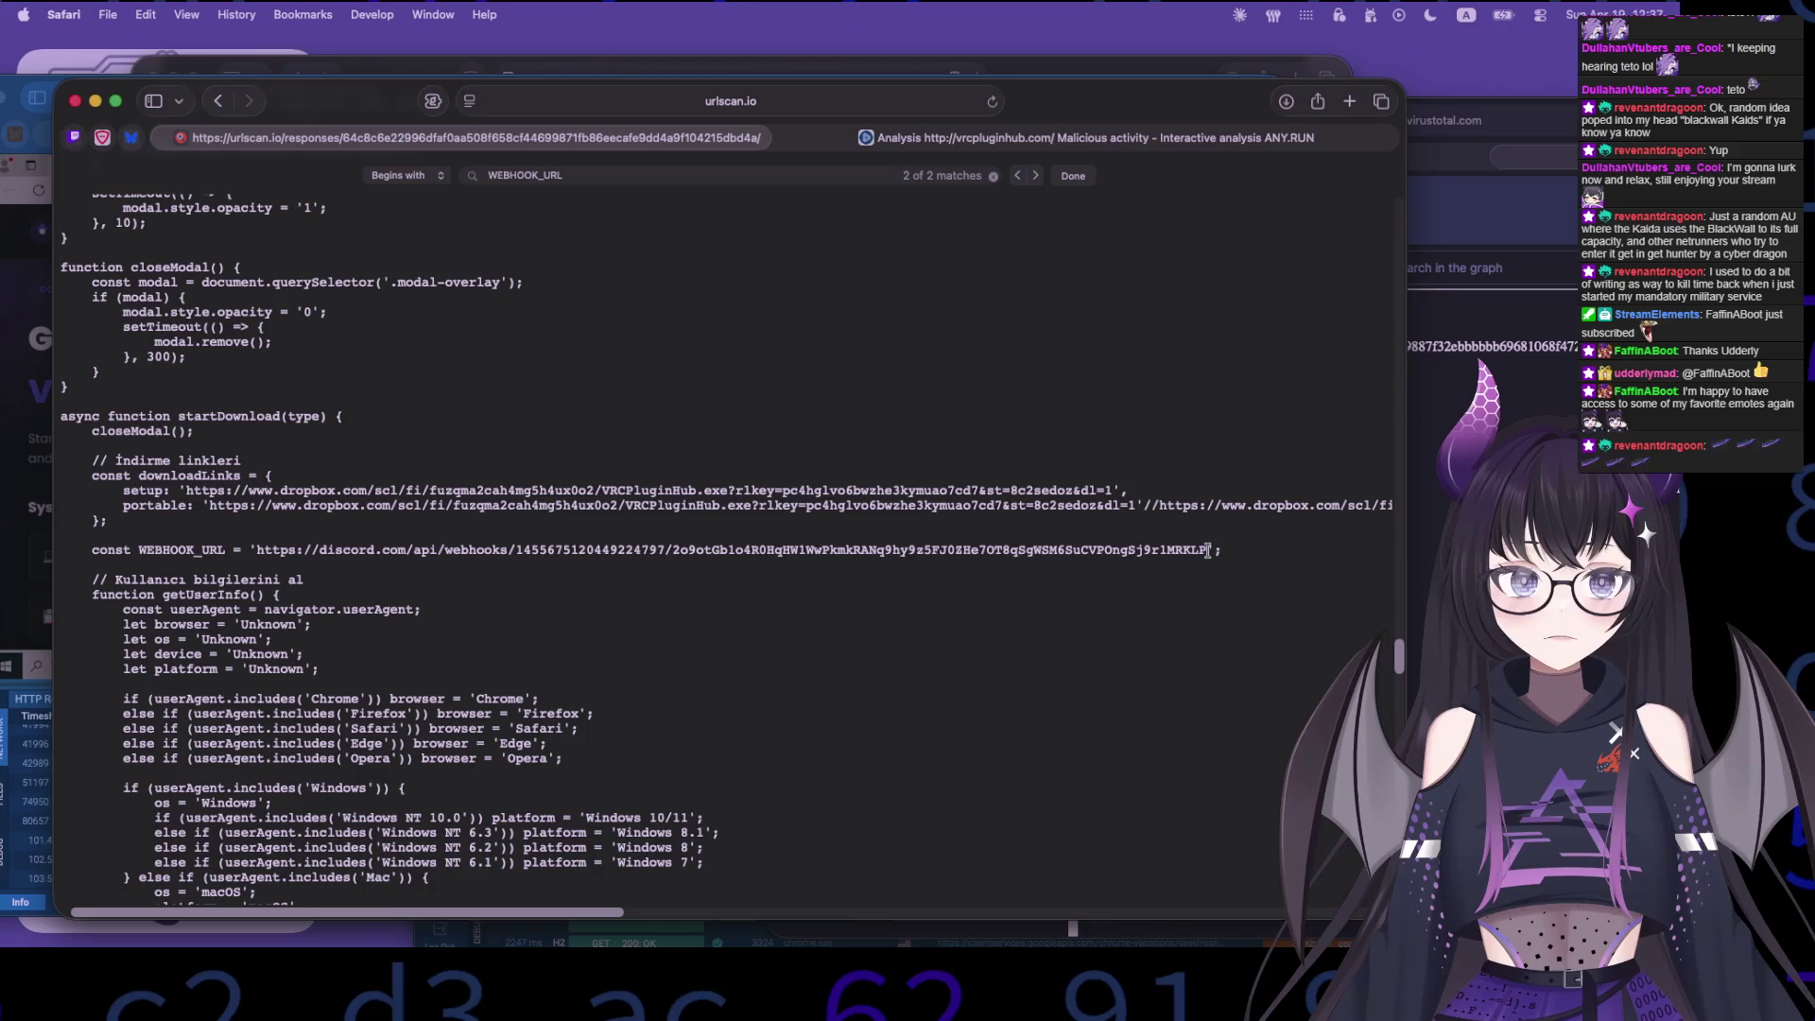
drag(1207, 549, 835, 553)
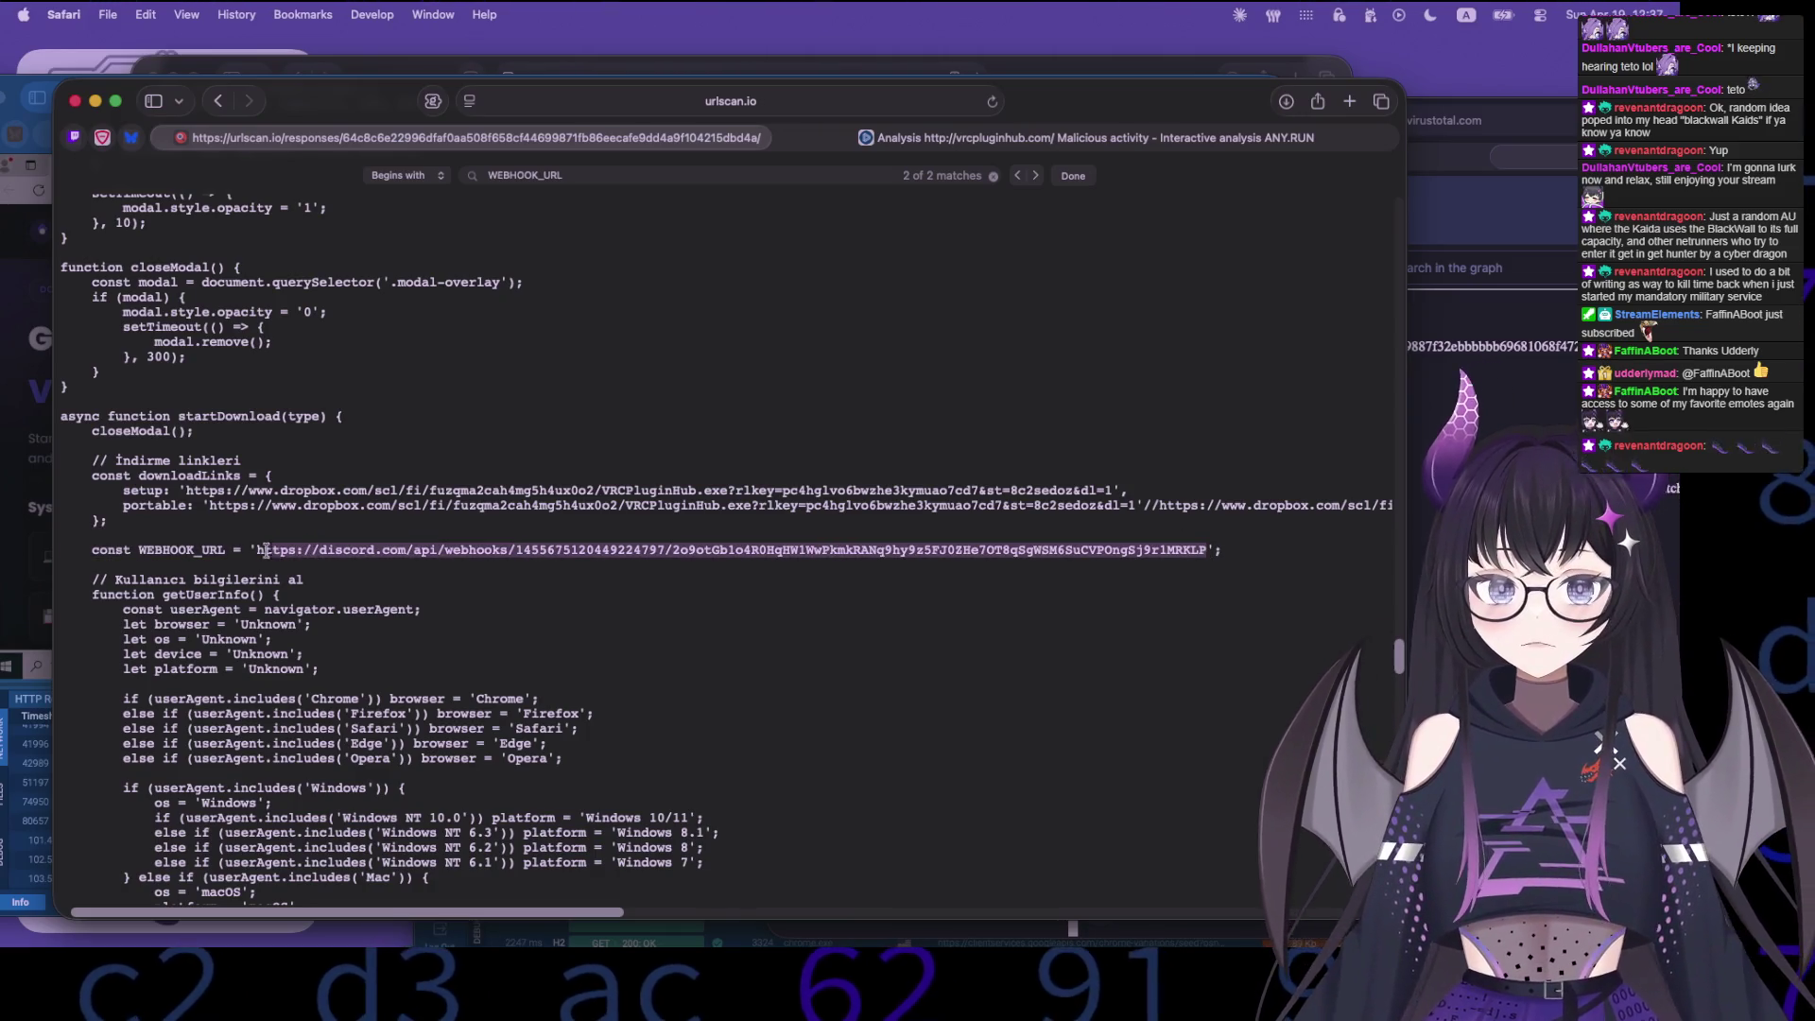
click(544, 642)
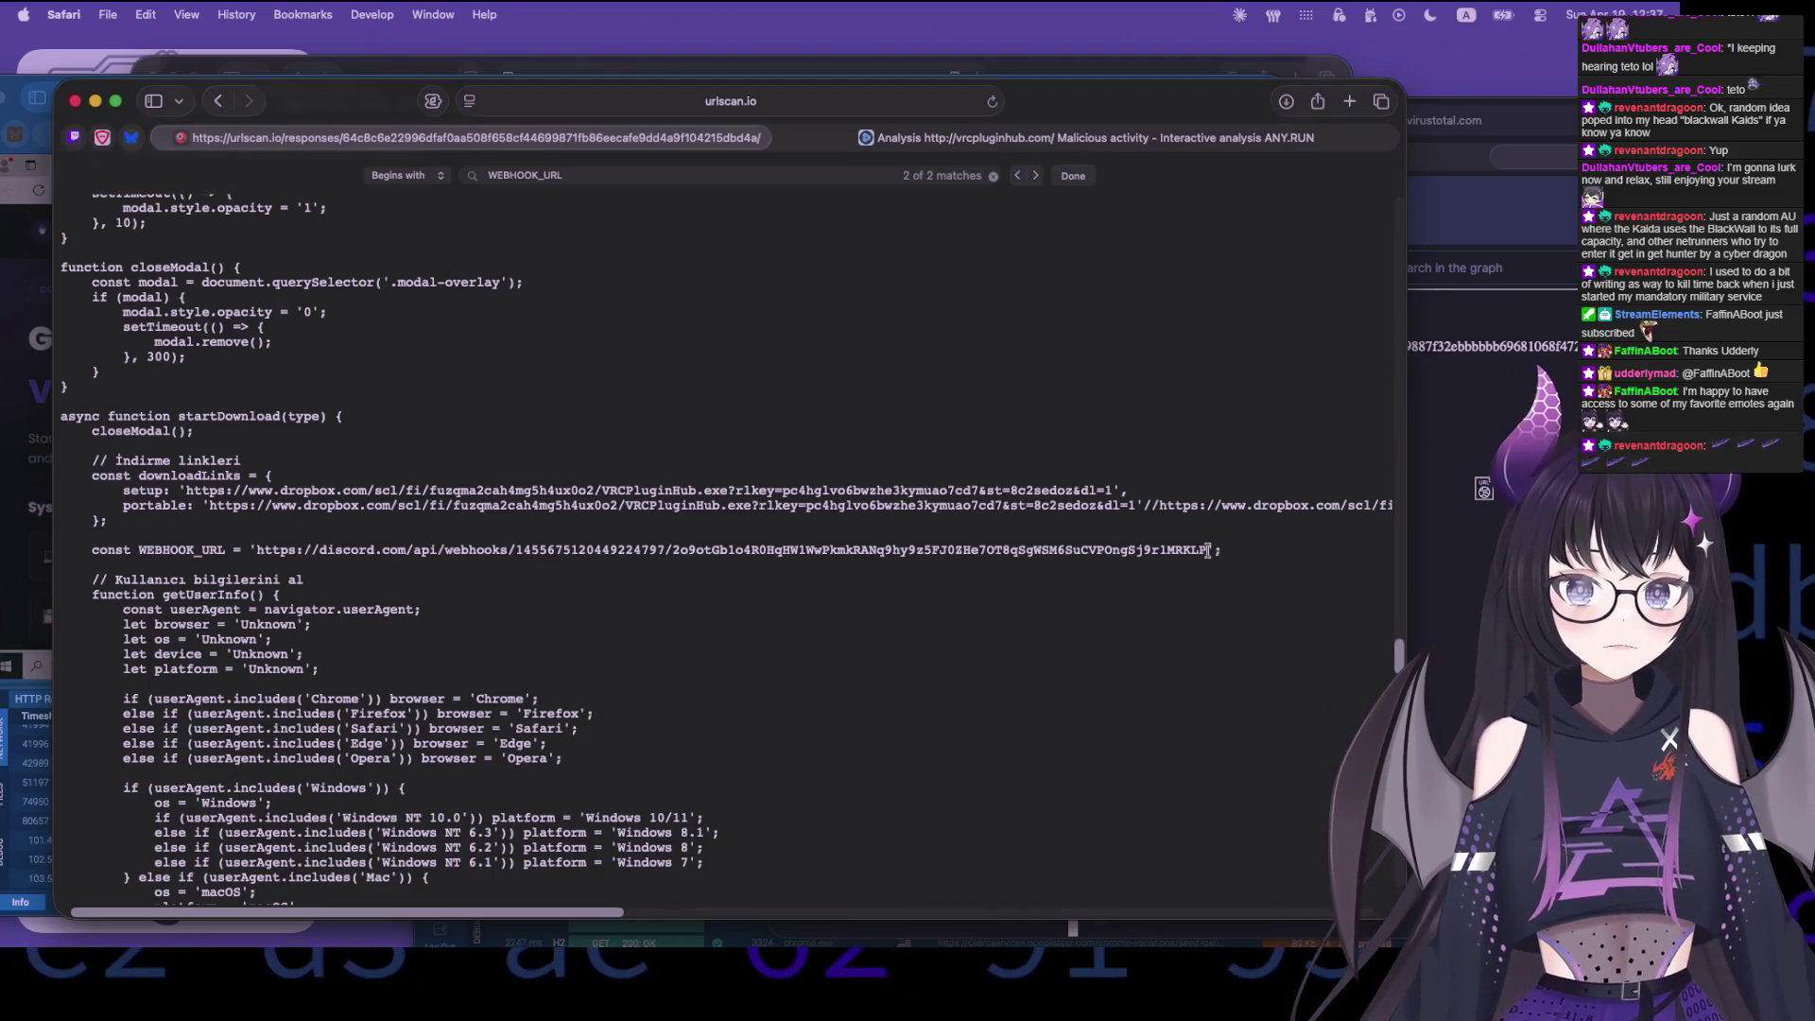
drag(1207, 549, 290, 550)
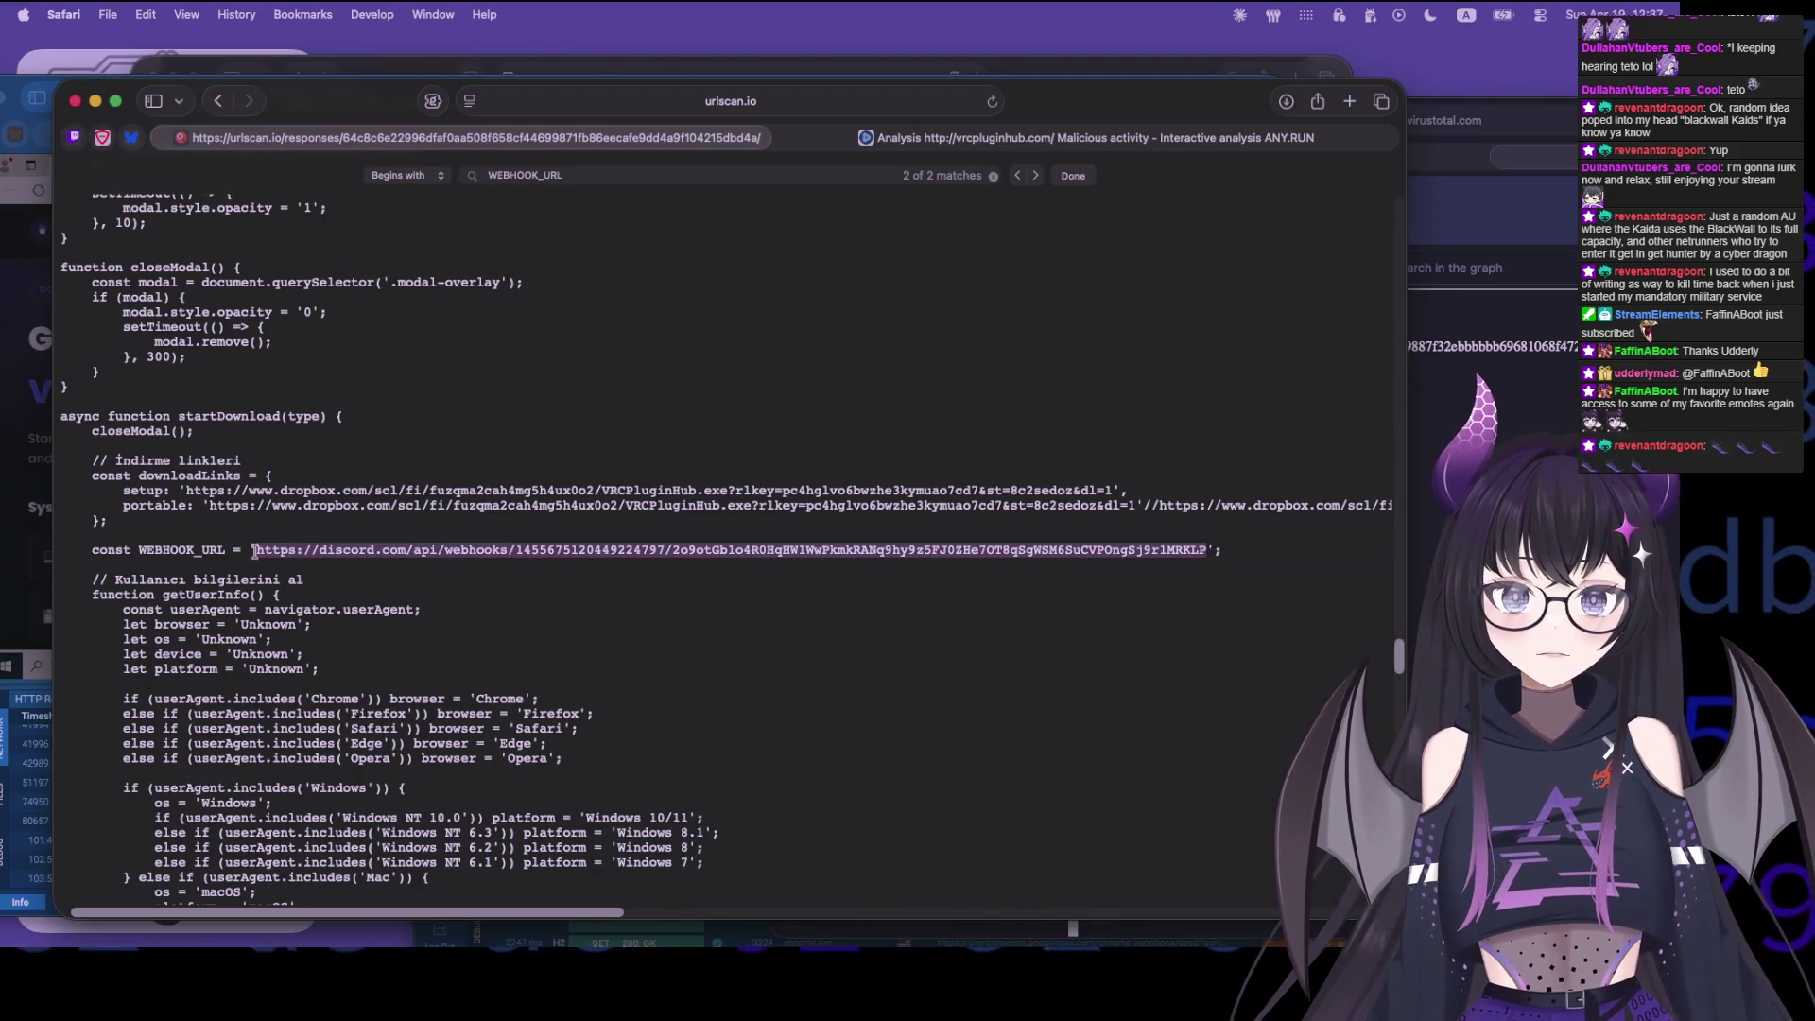
key(super+t)
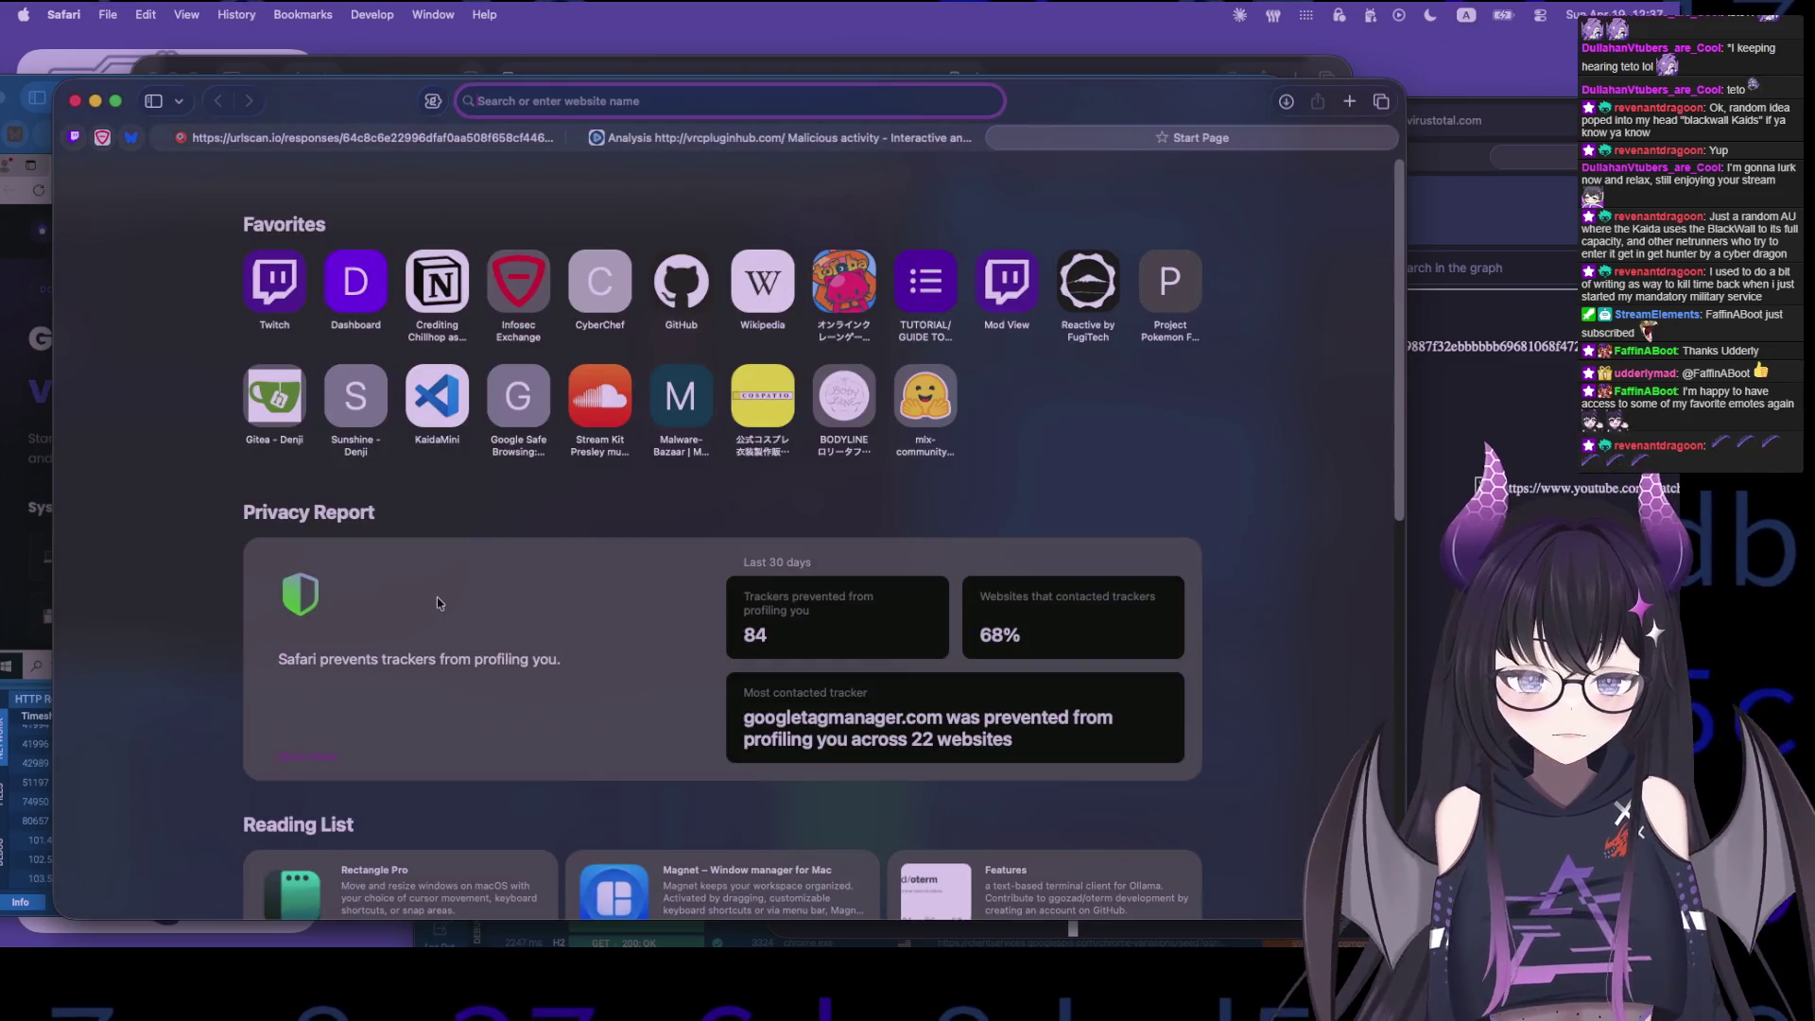
- Search Kagi for 'discord webhook info' and read the Discohook result
text(dis)
text(cord w)
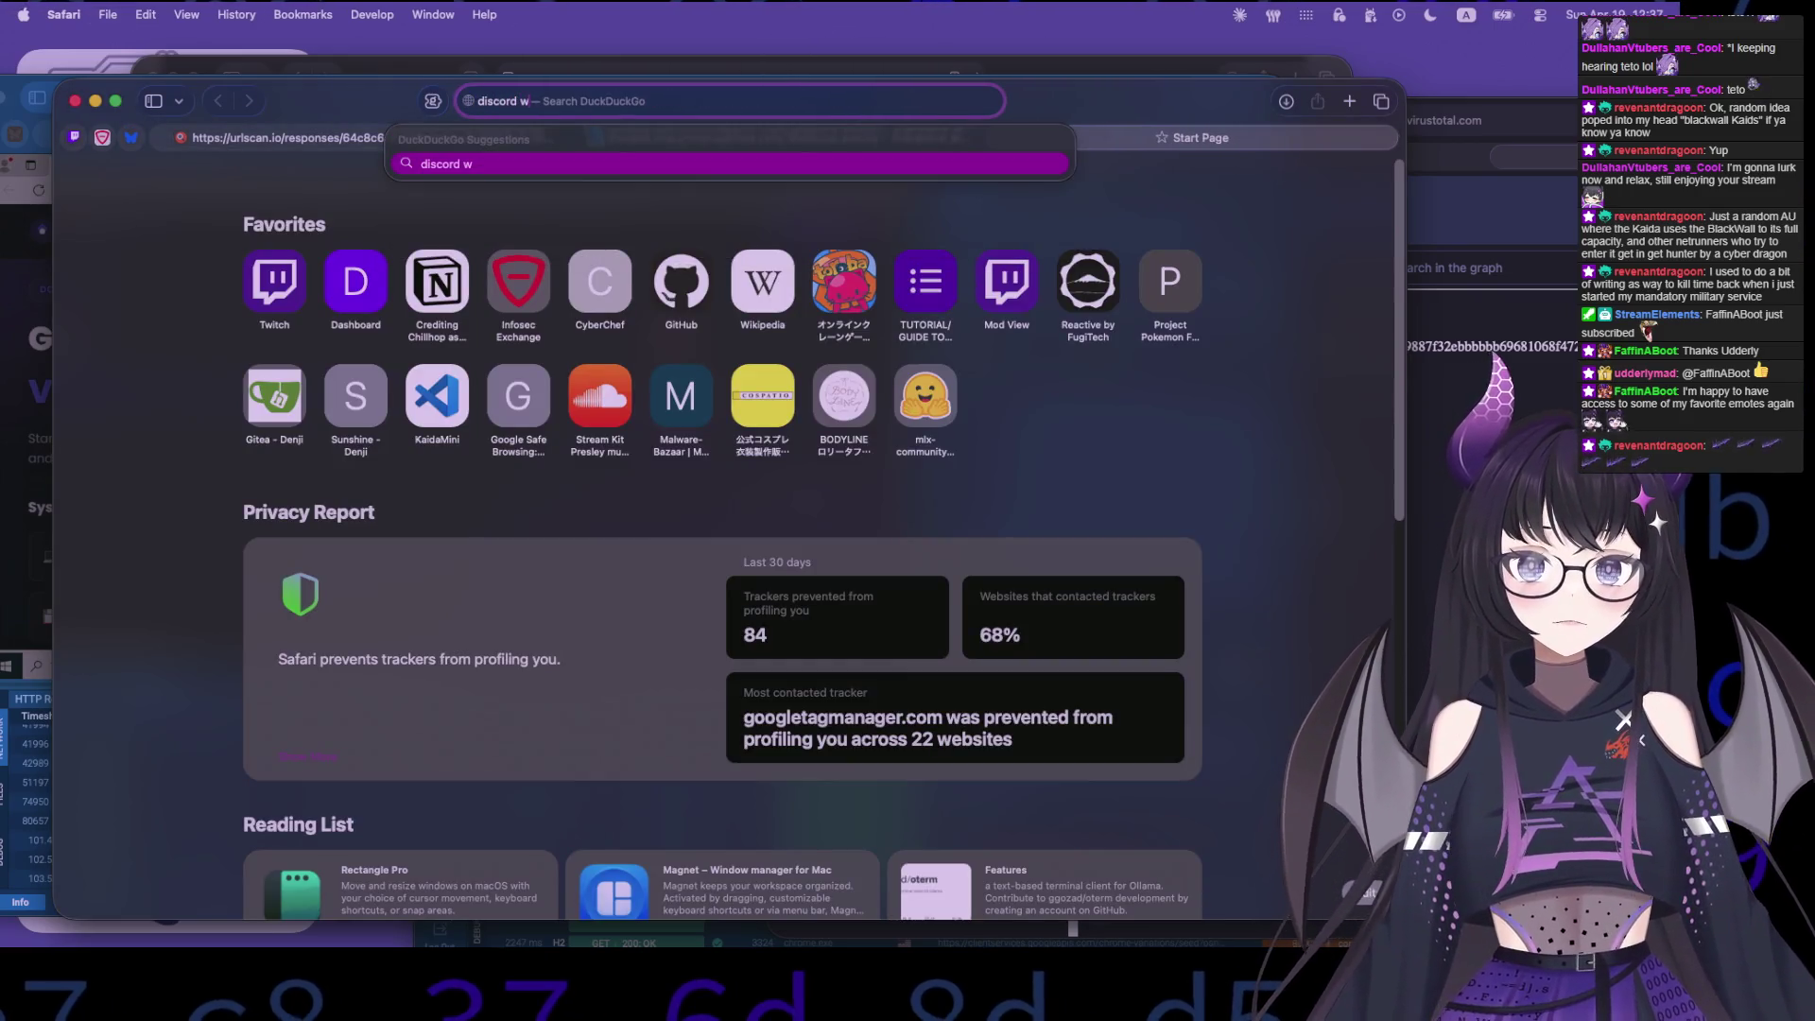
text(k info)
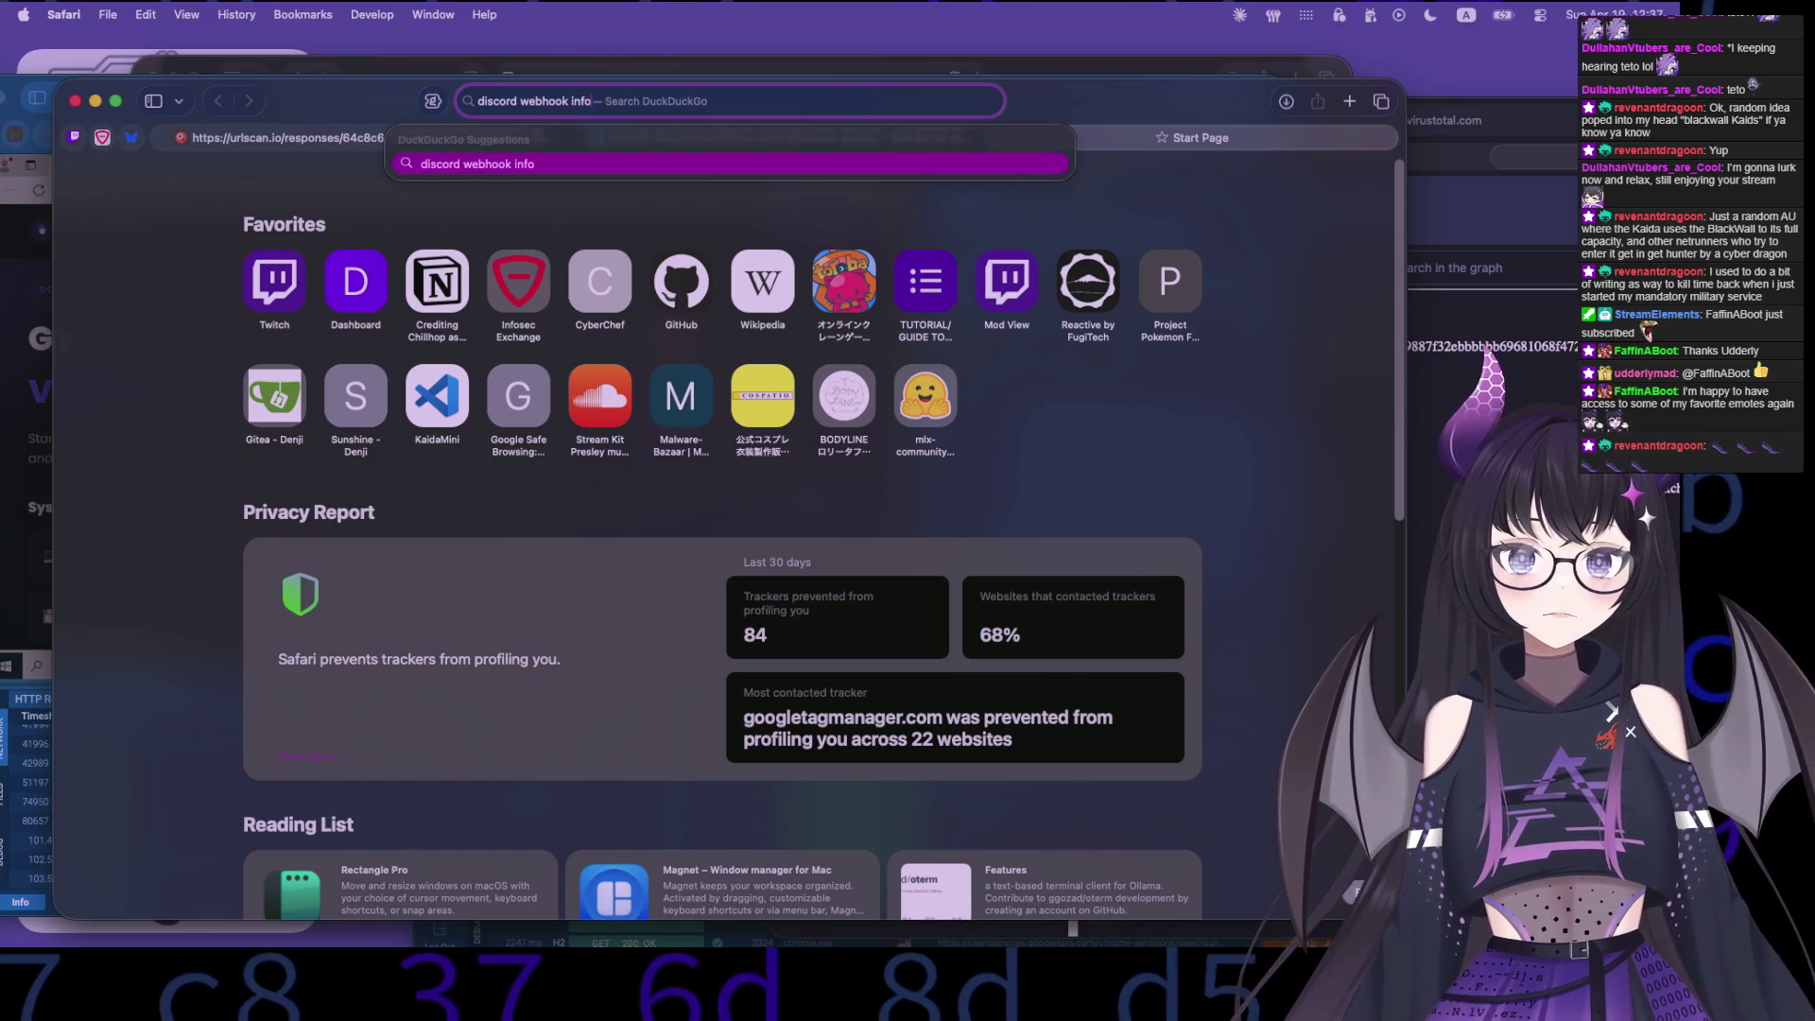
key(Return)
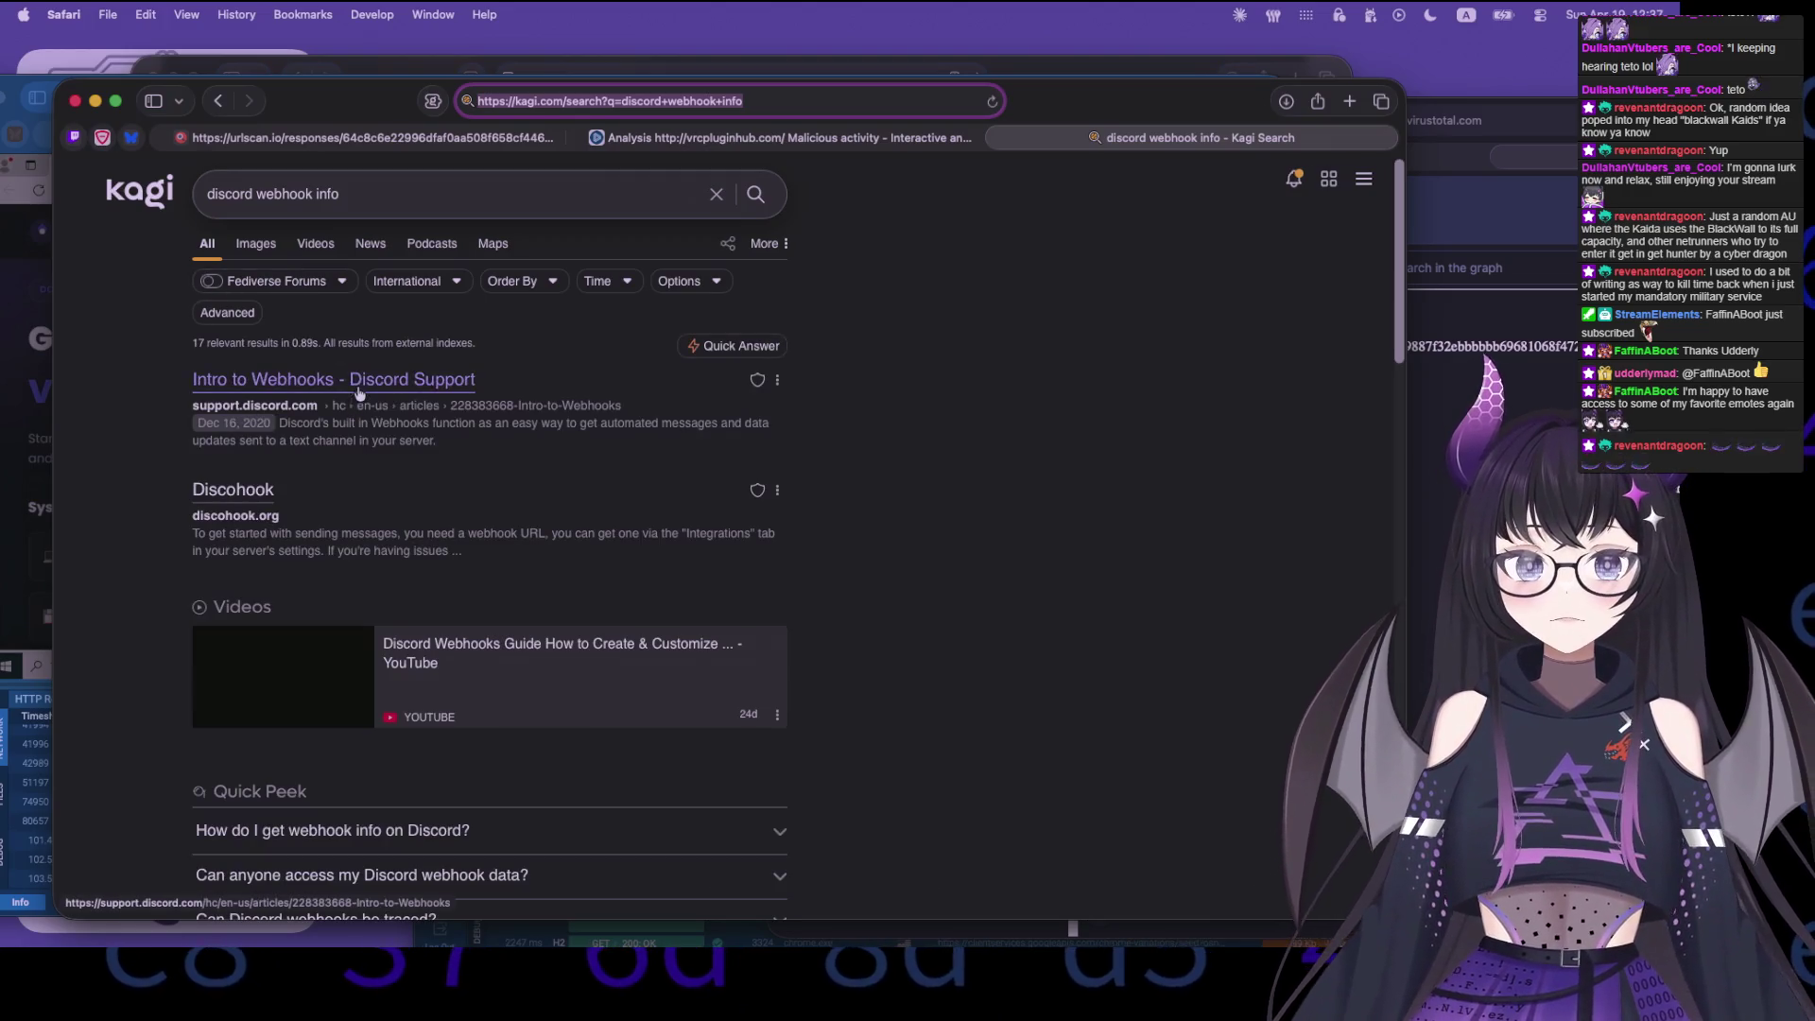
click(219, 491)
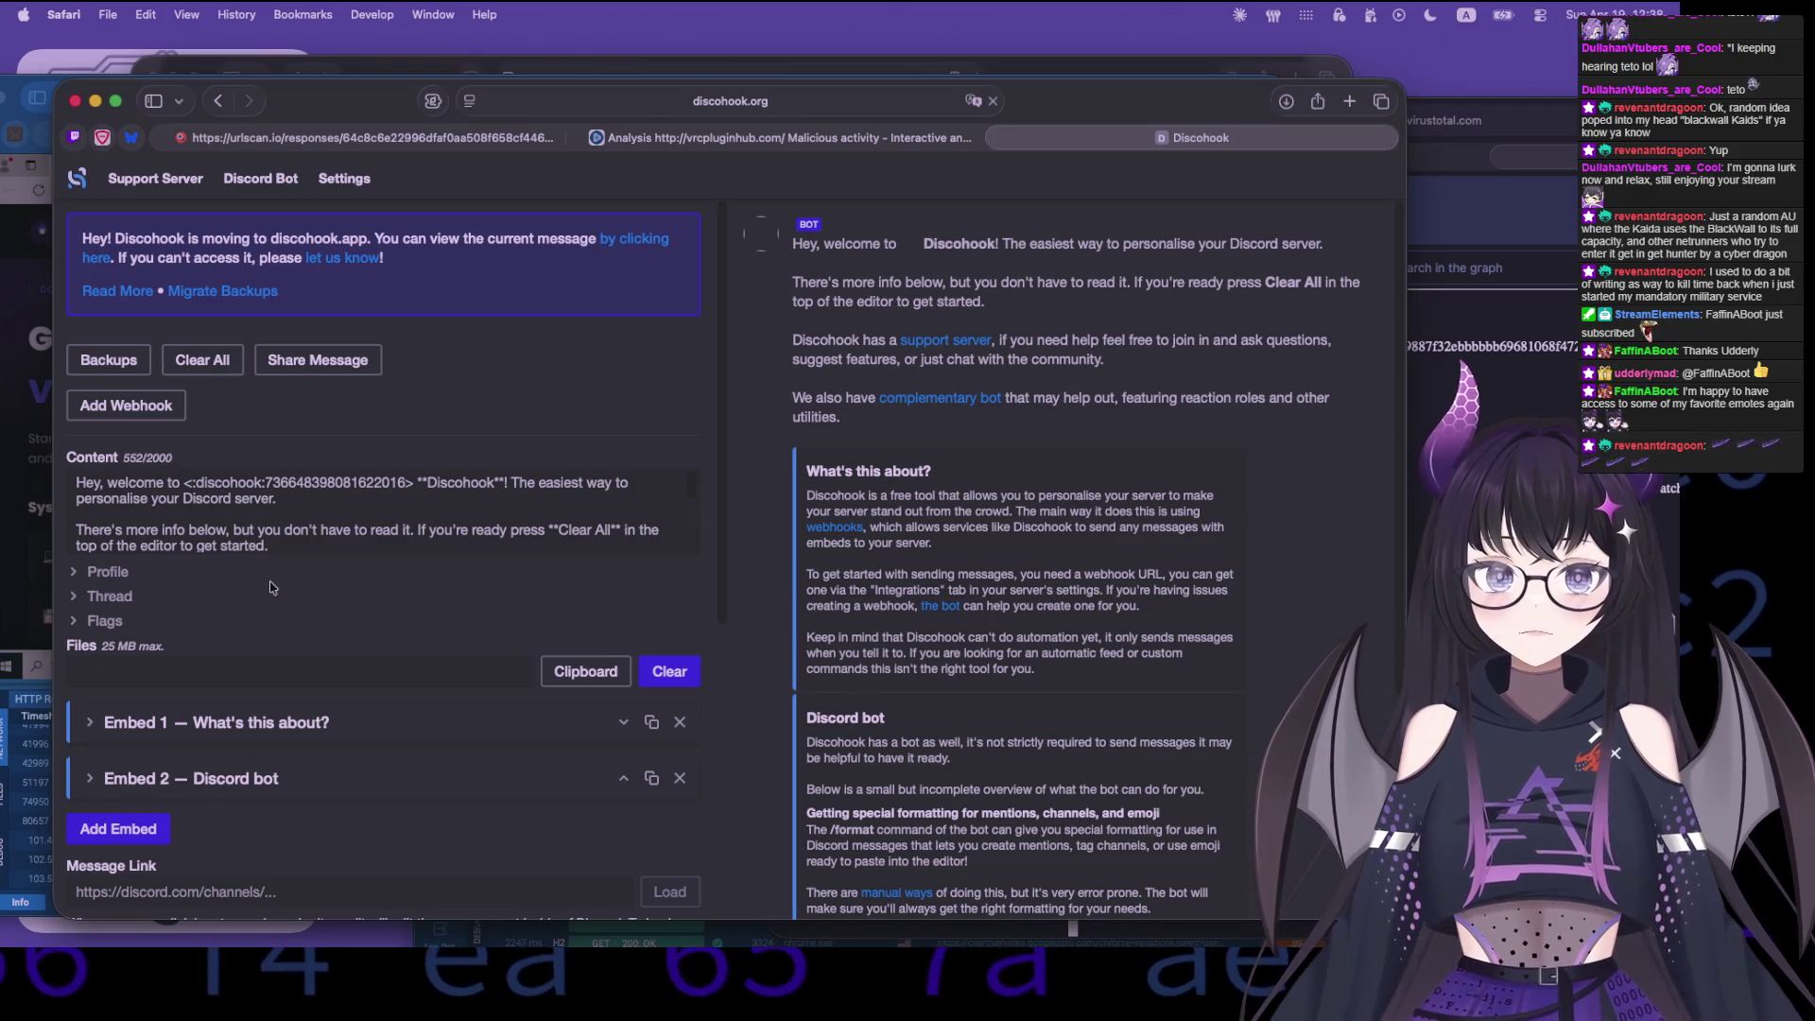
scroll(279, 582, down, 3)
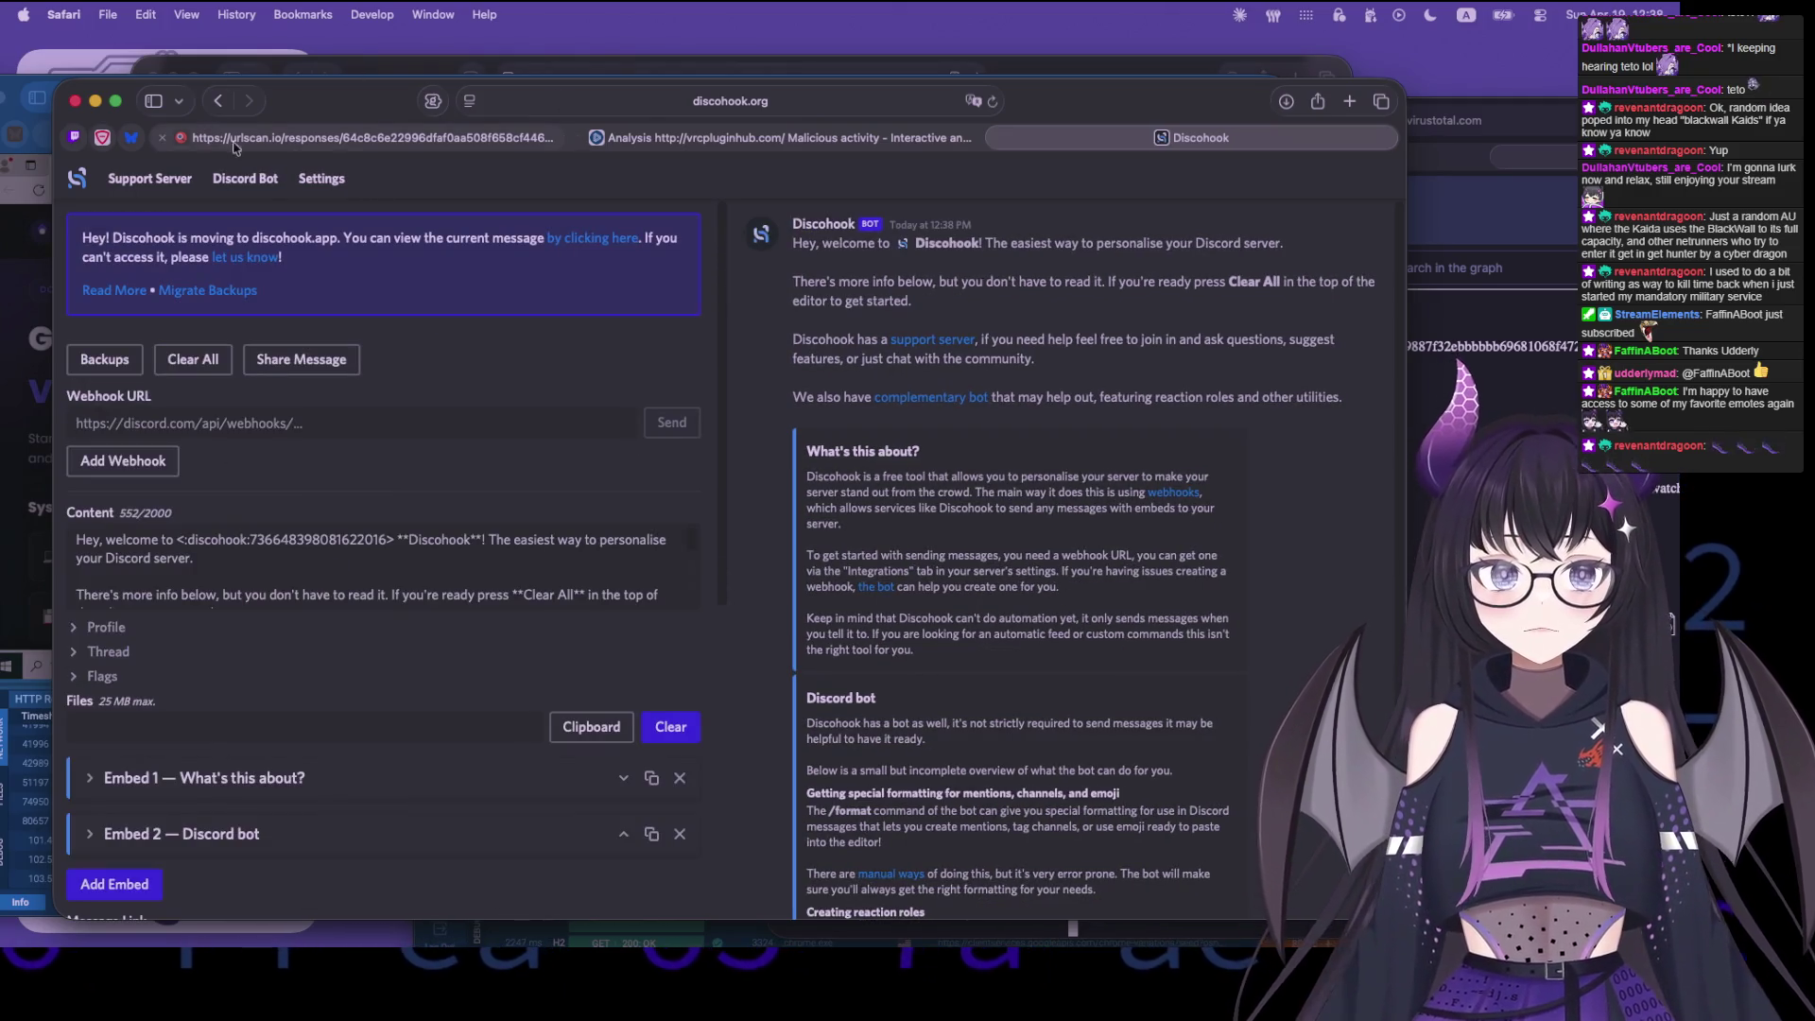
click(217, 100)
- Skim the remaining webhook search results and close the search tab
scroll(189, 586, down, 7)
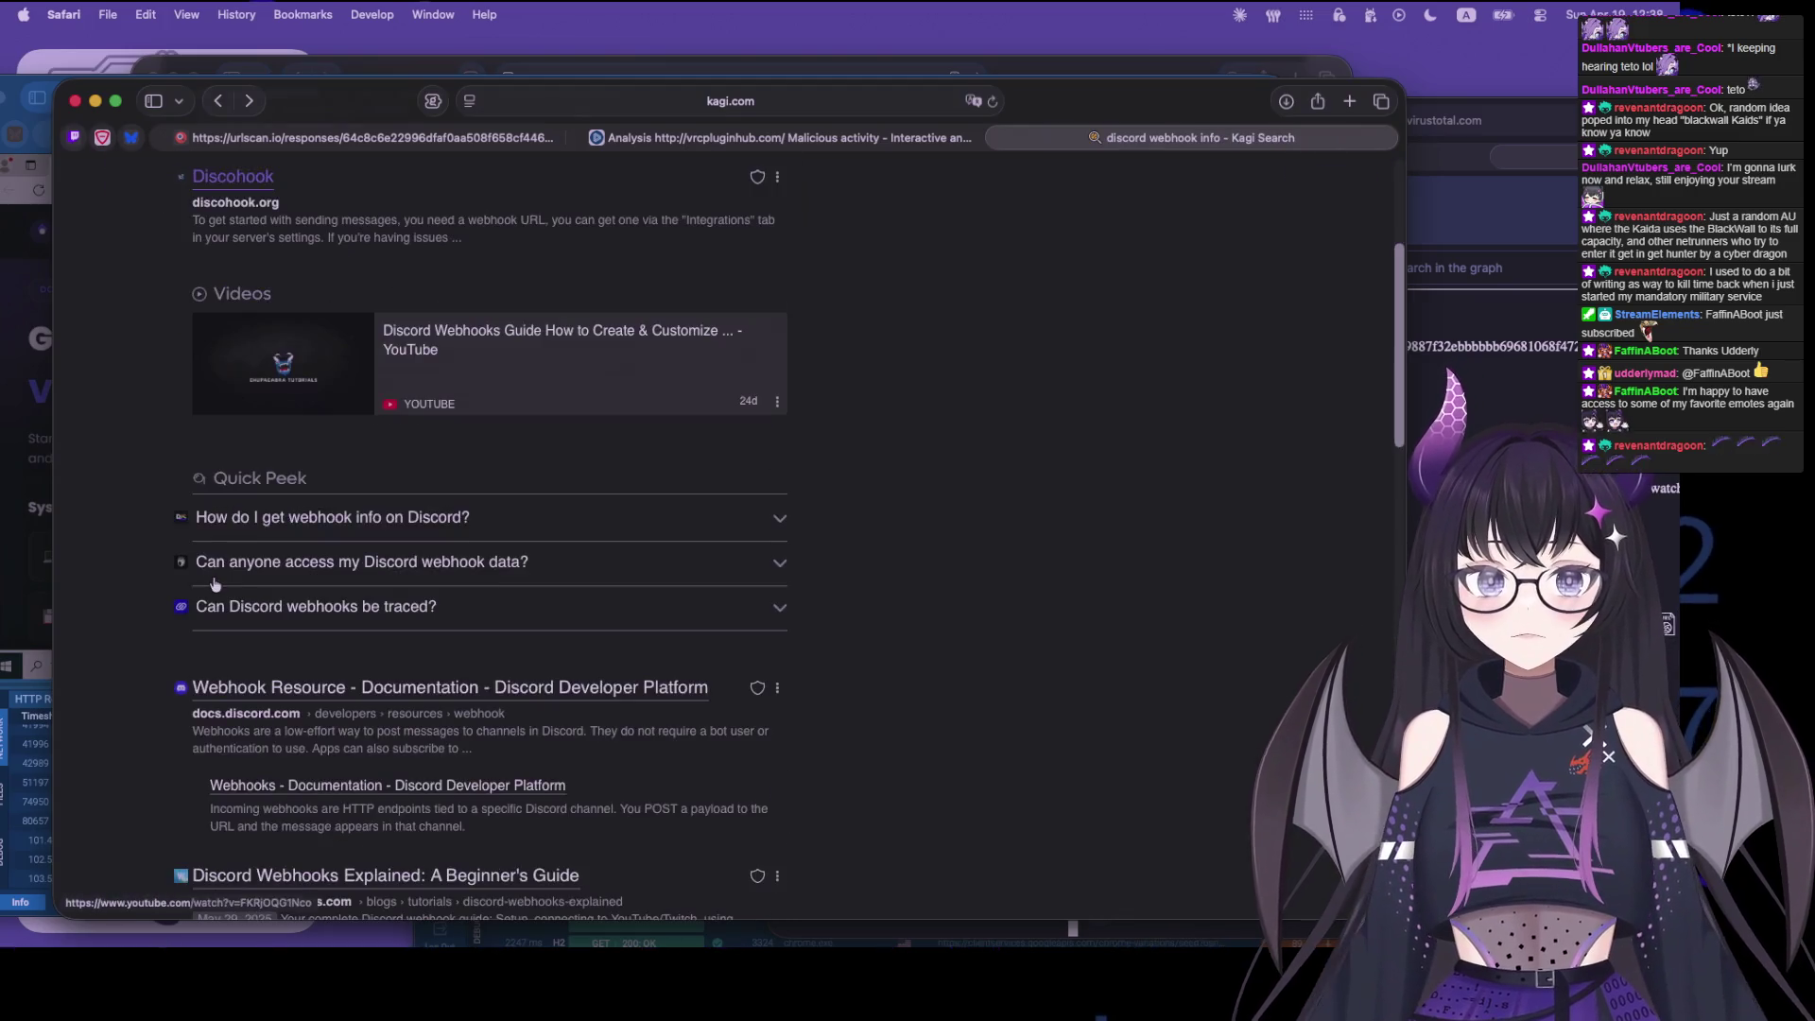
scroll(179, 588, down, 3)
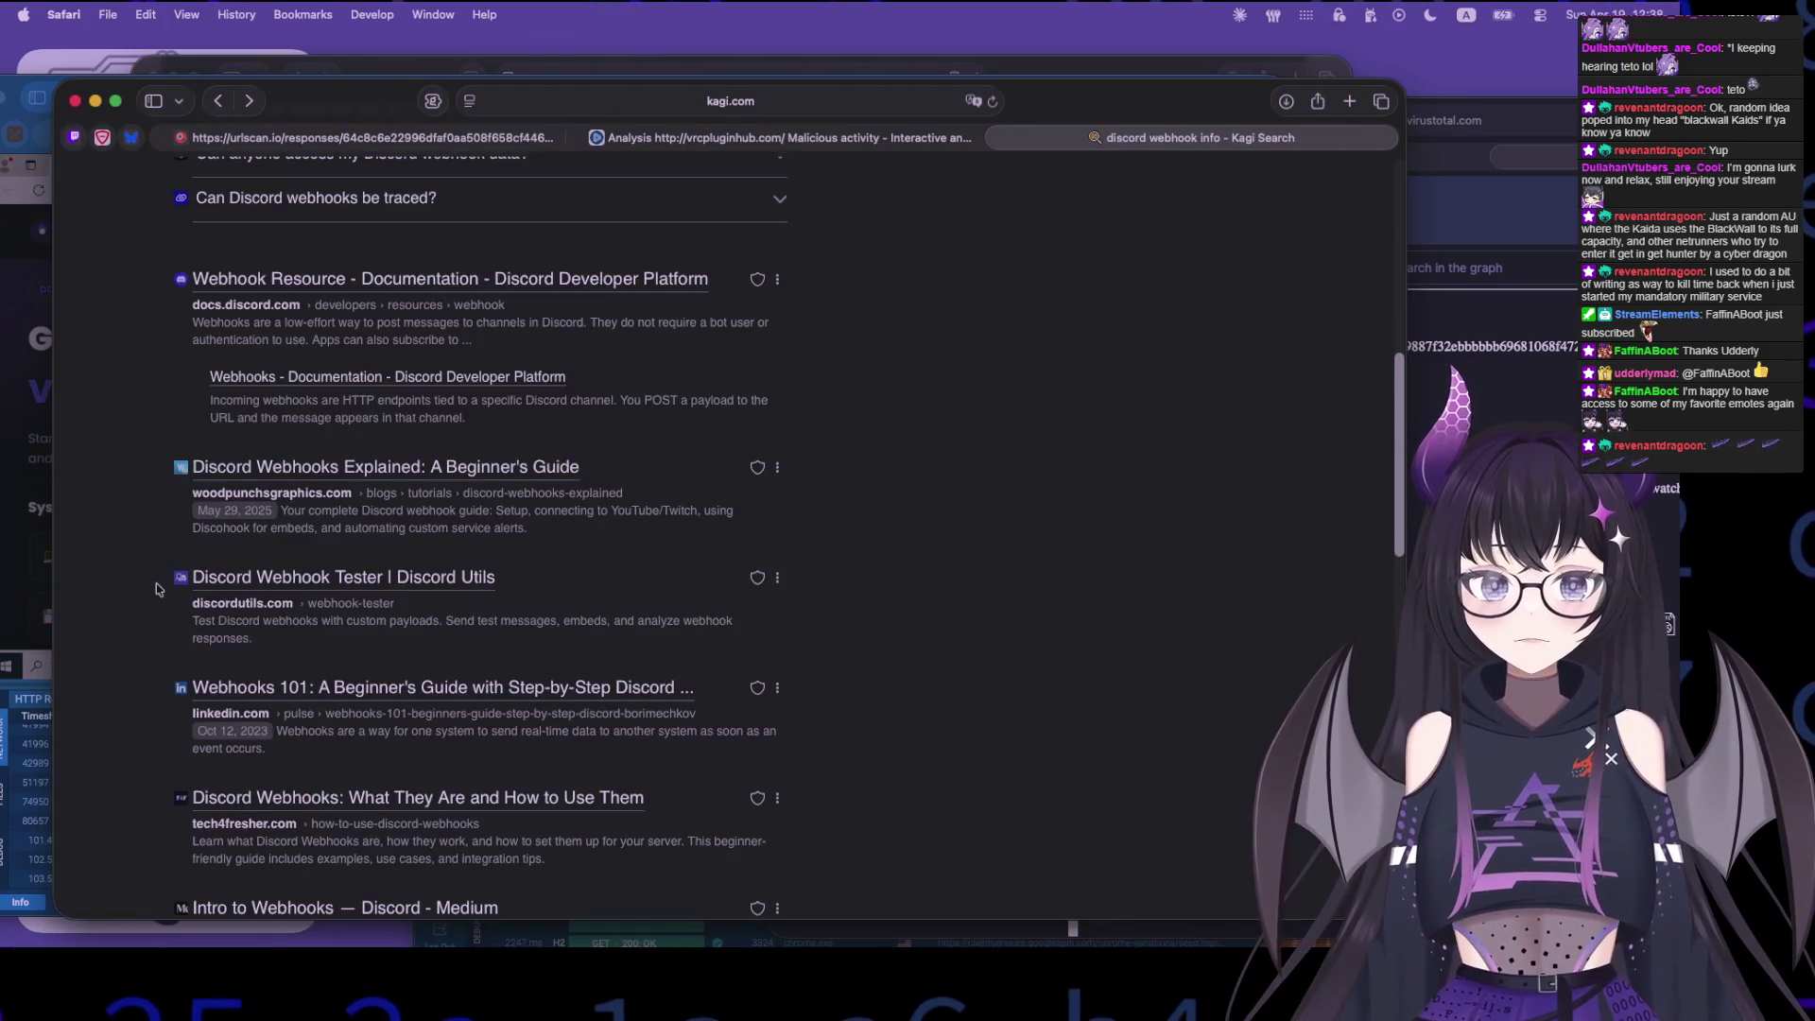
key(super+w)
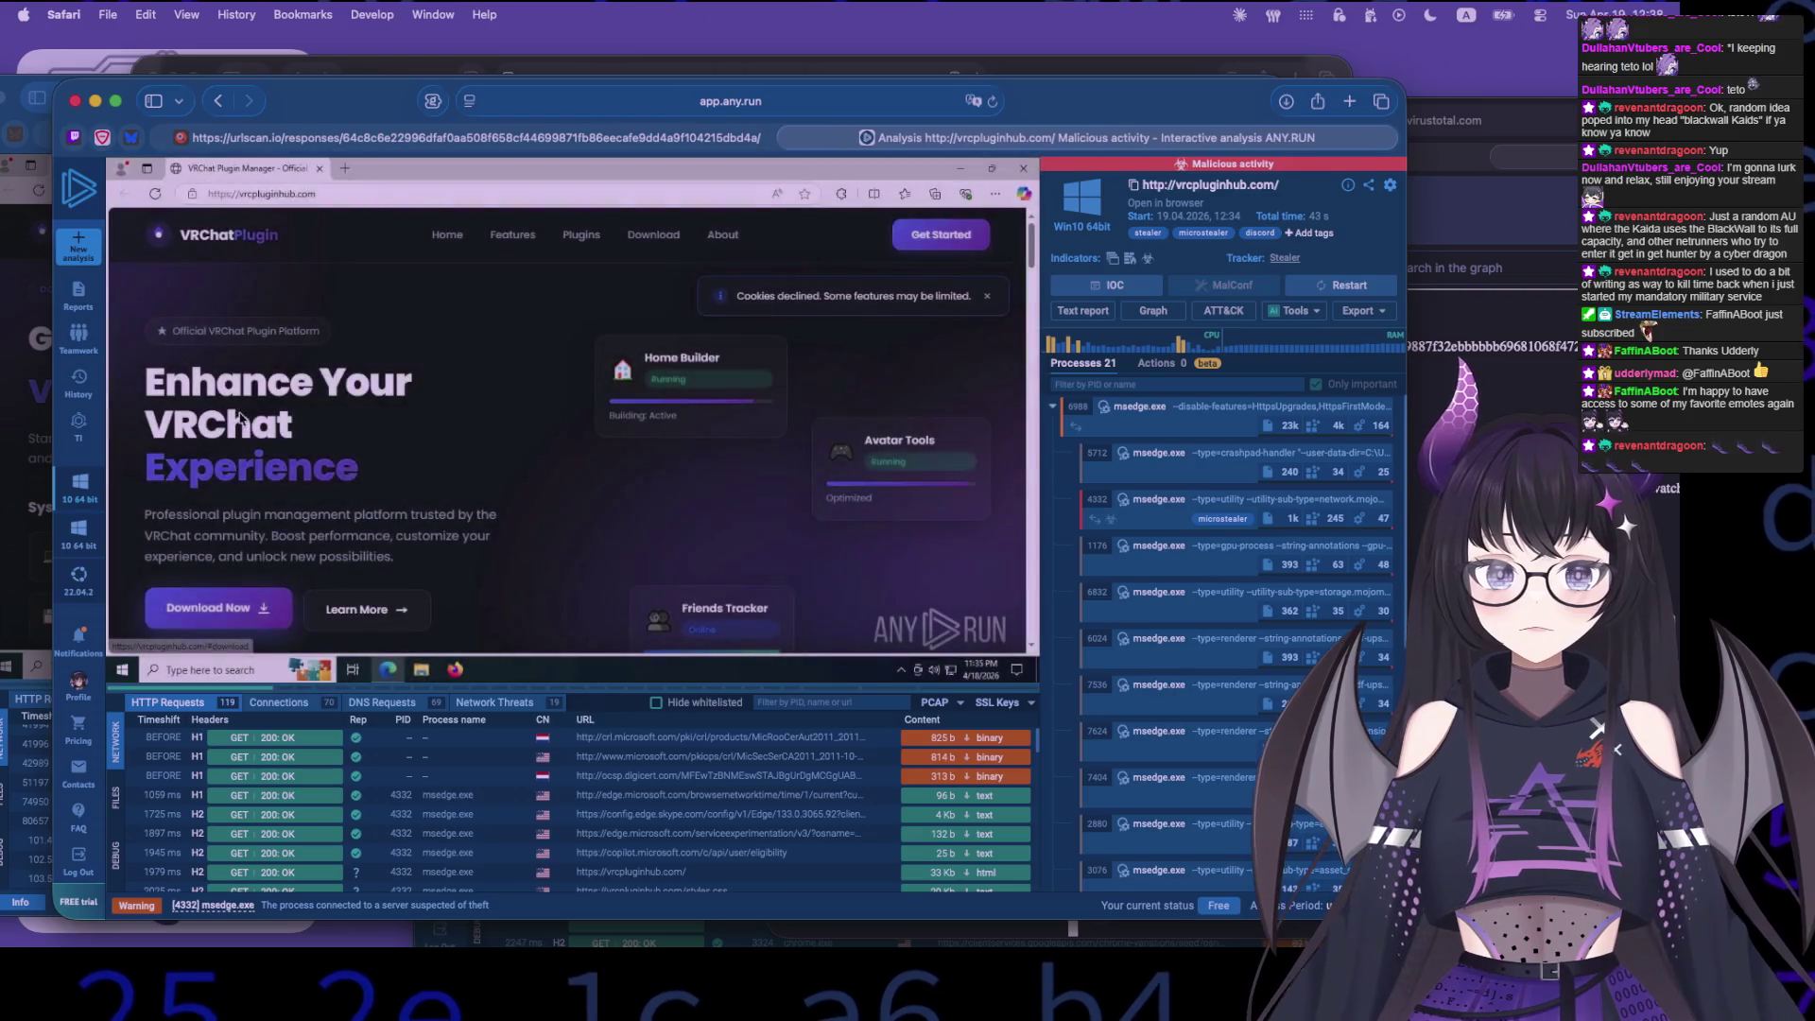
- Return to the urlscan HTTP transactions and expand the script.js request details
click(632, 137)
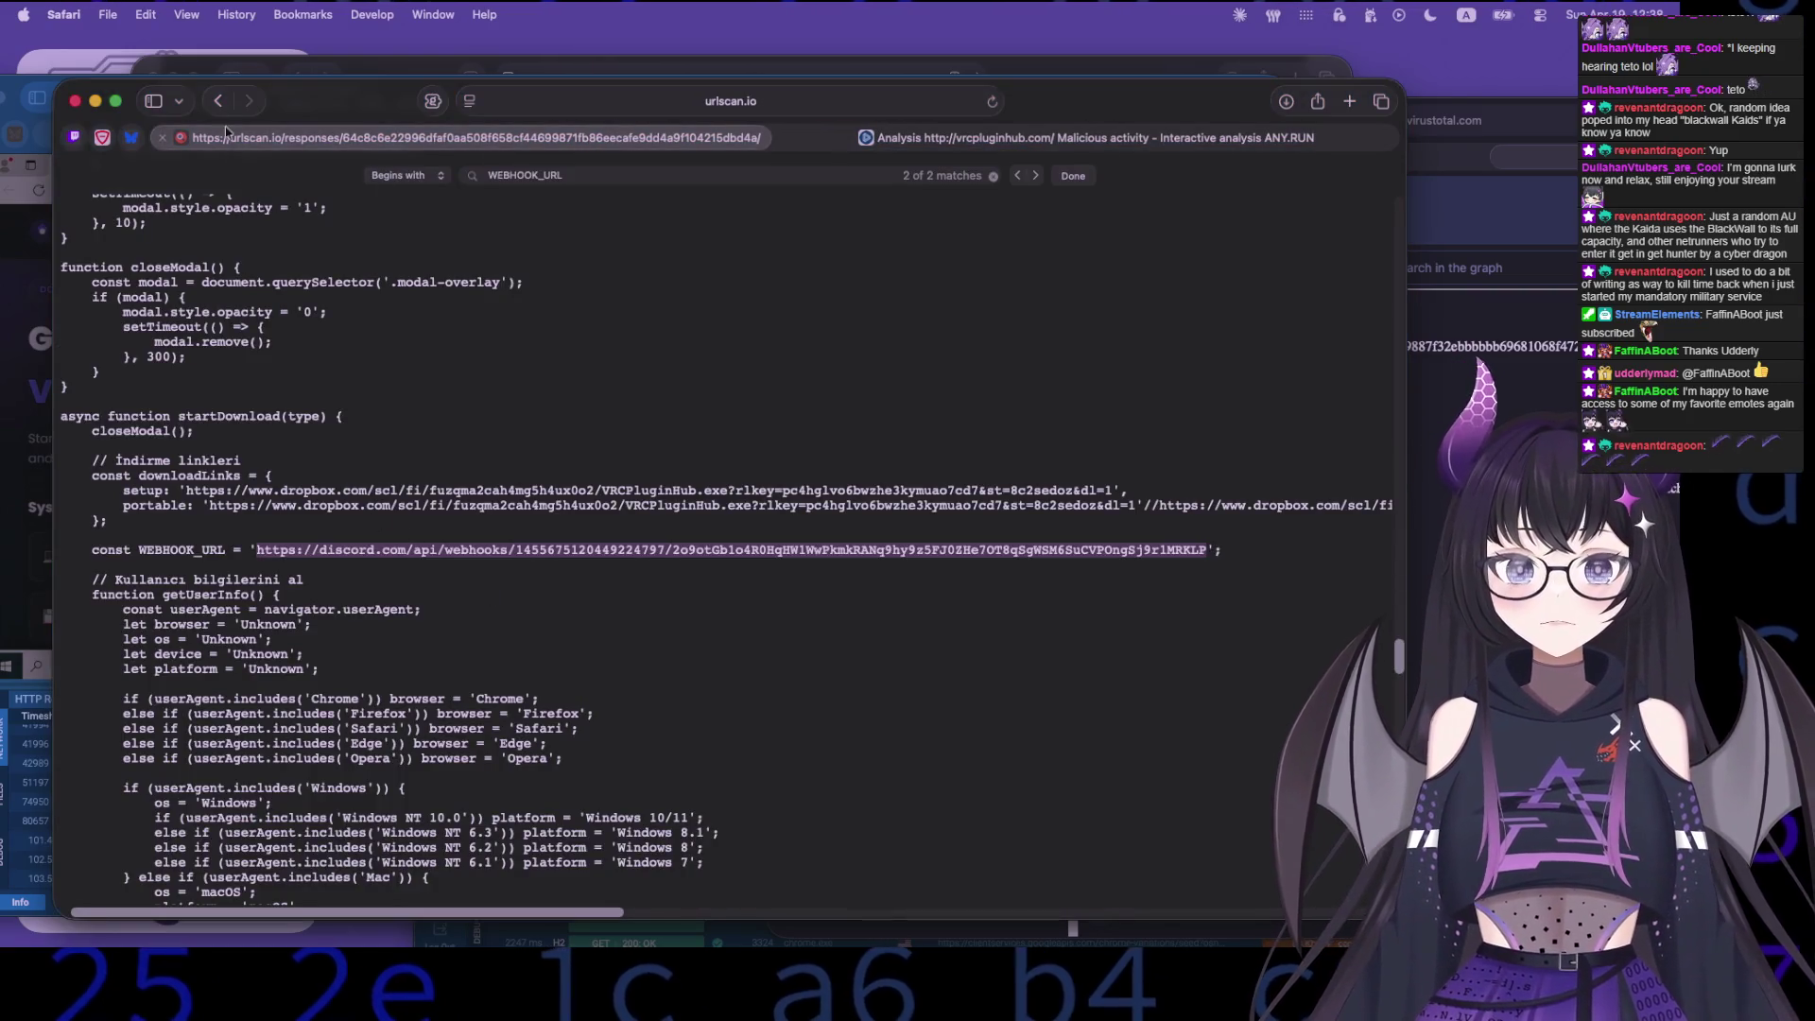
click(219, 101)
scroll(327, 688, down, 3)
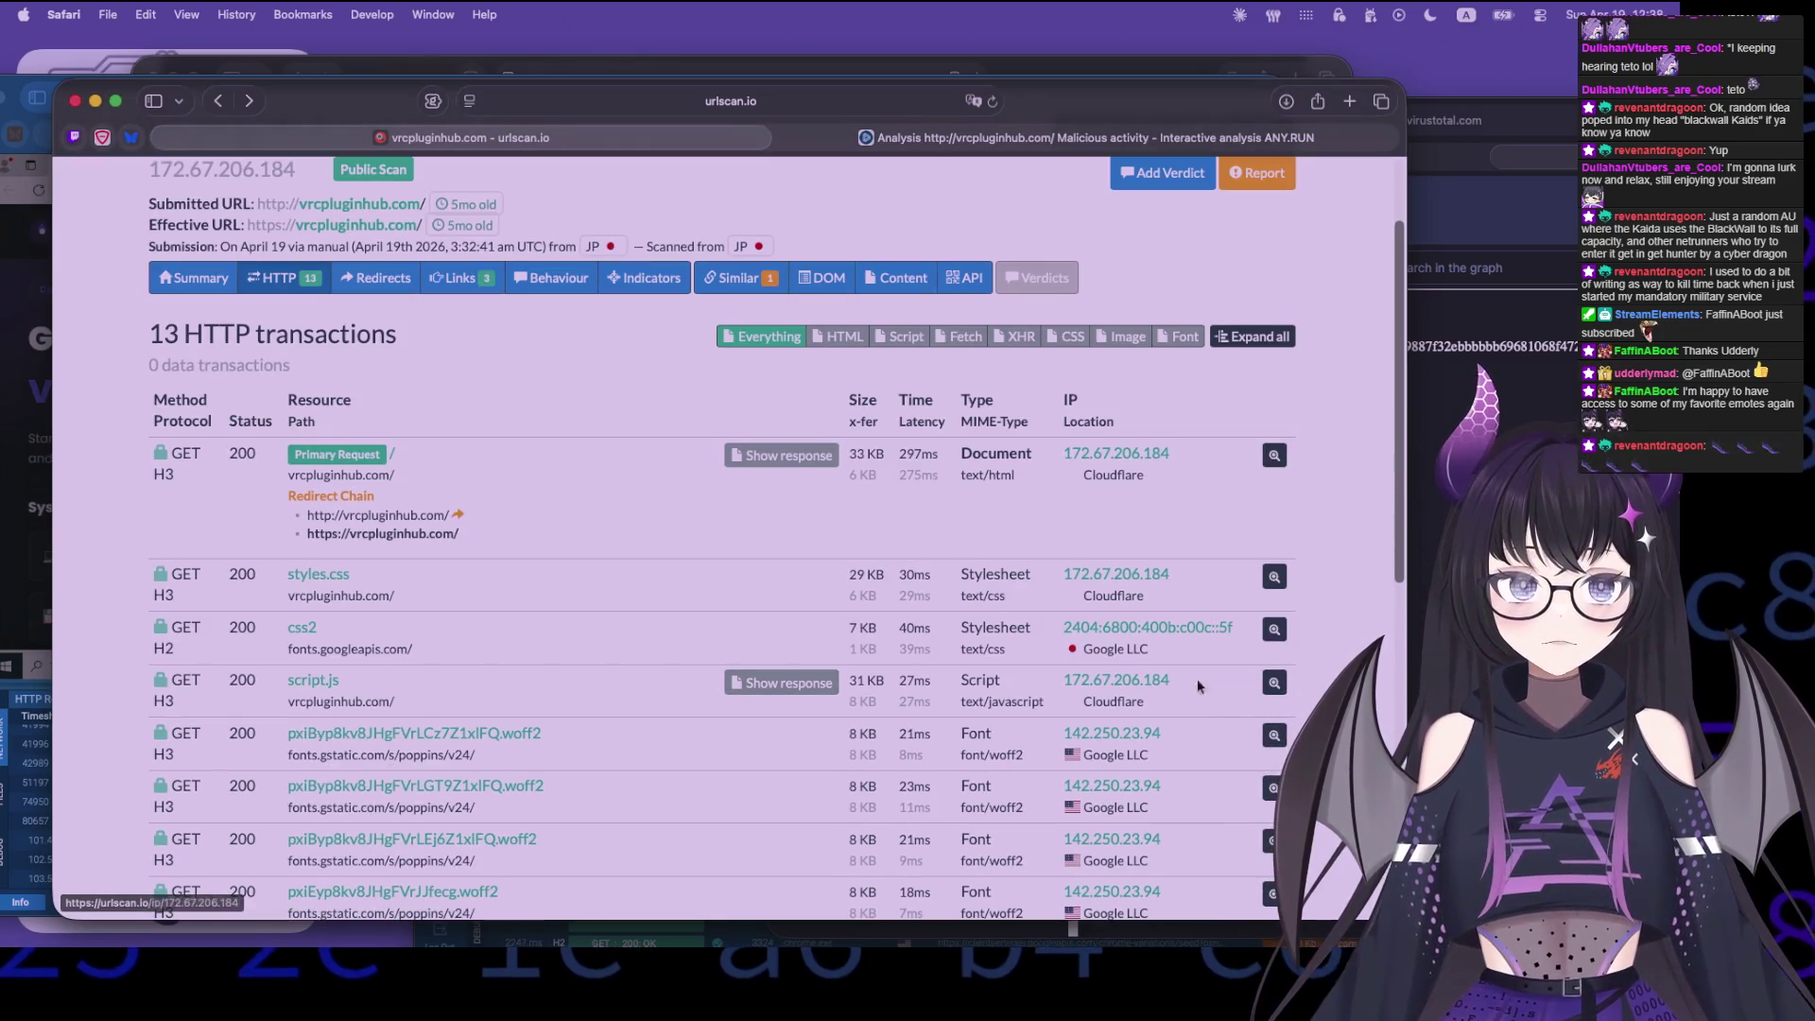
click(1272, 683)
- Search script.js's resource hash, finding three vrcpluginhub.com scans, then go back
scroll(473, 756, down, 2)
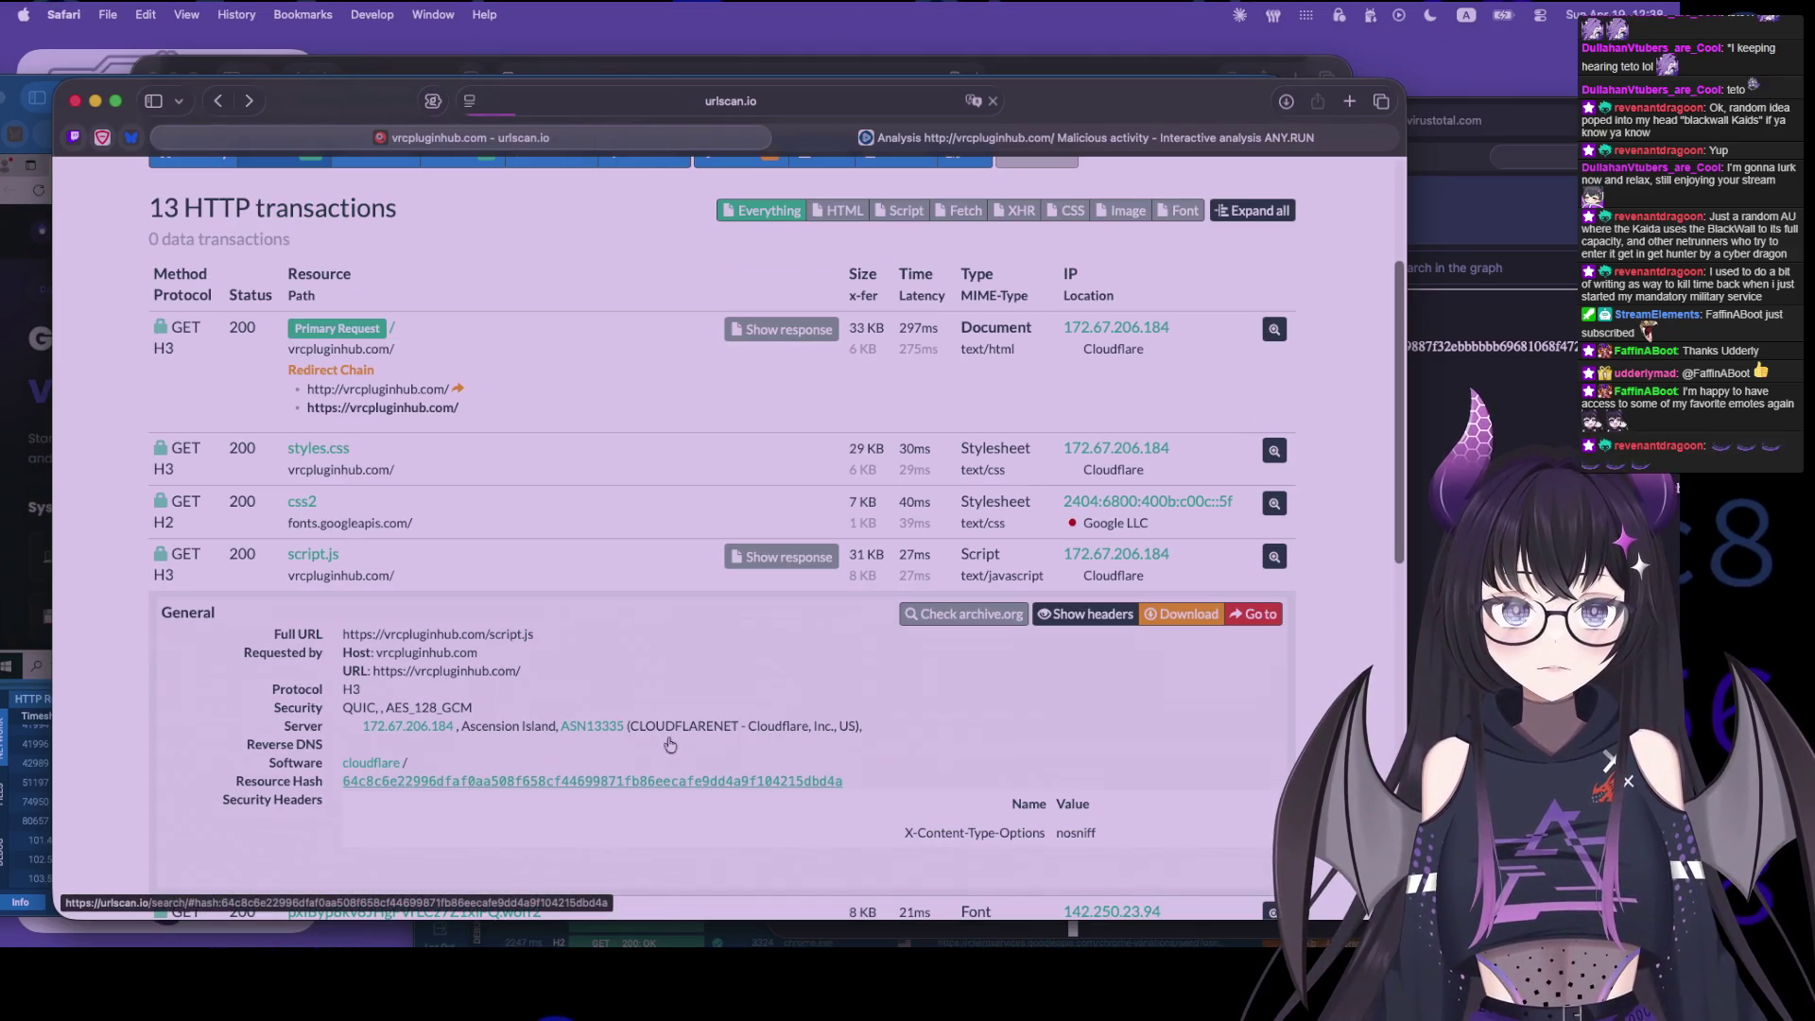
click(461, 781)
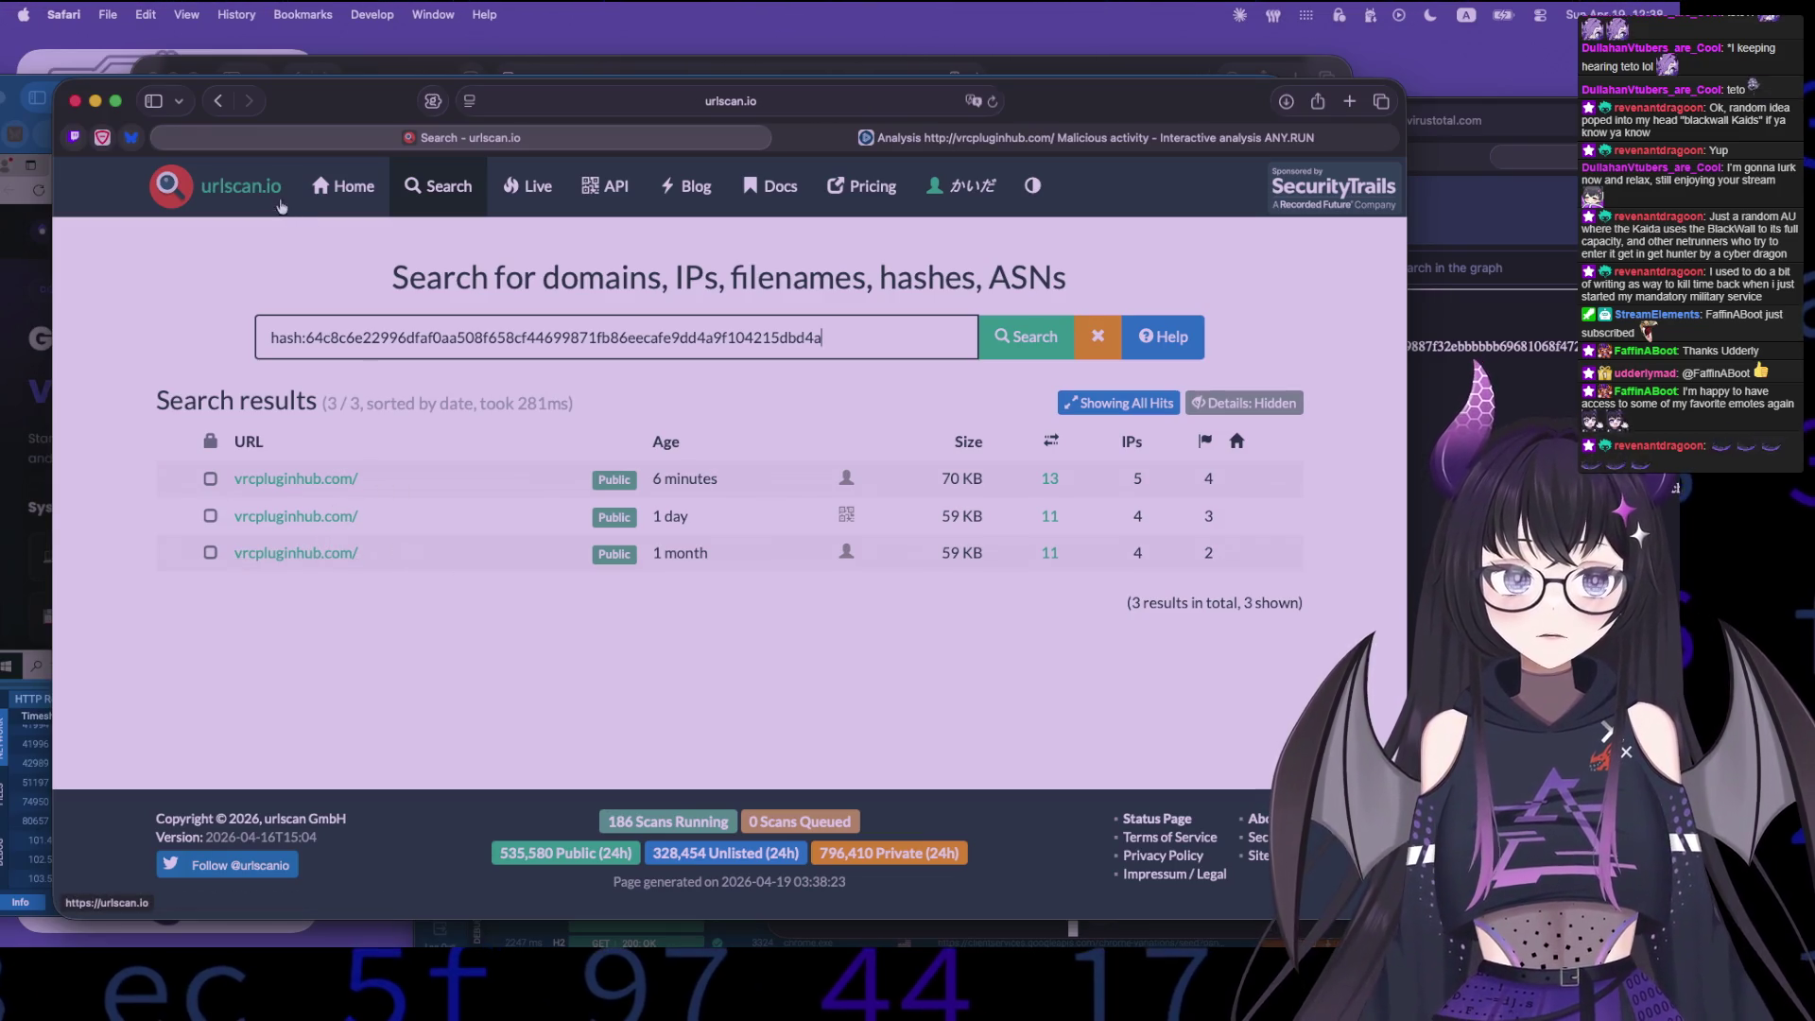
click(217, 100)
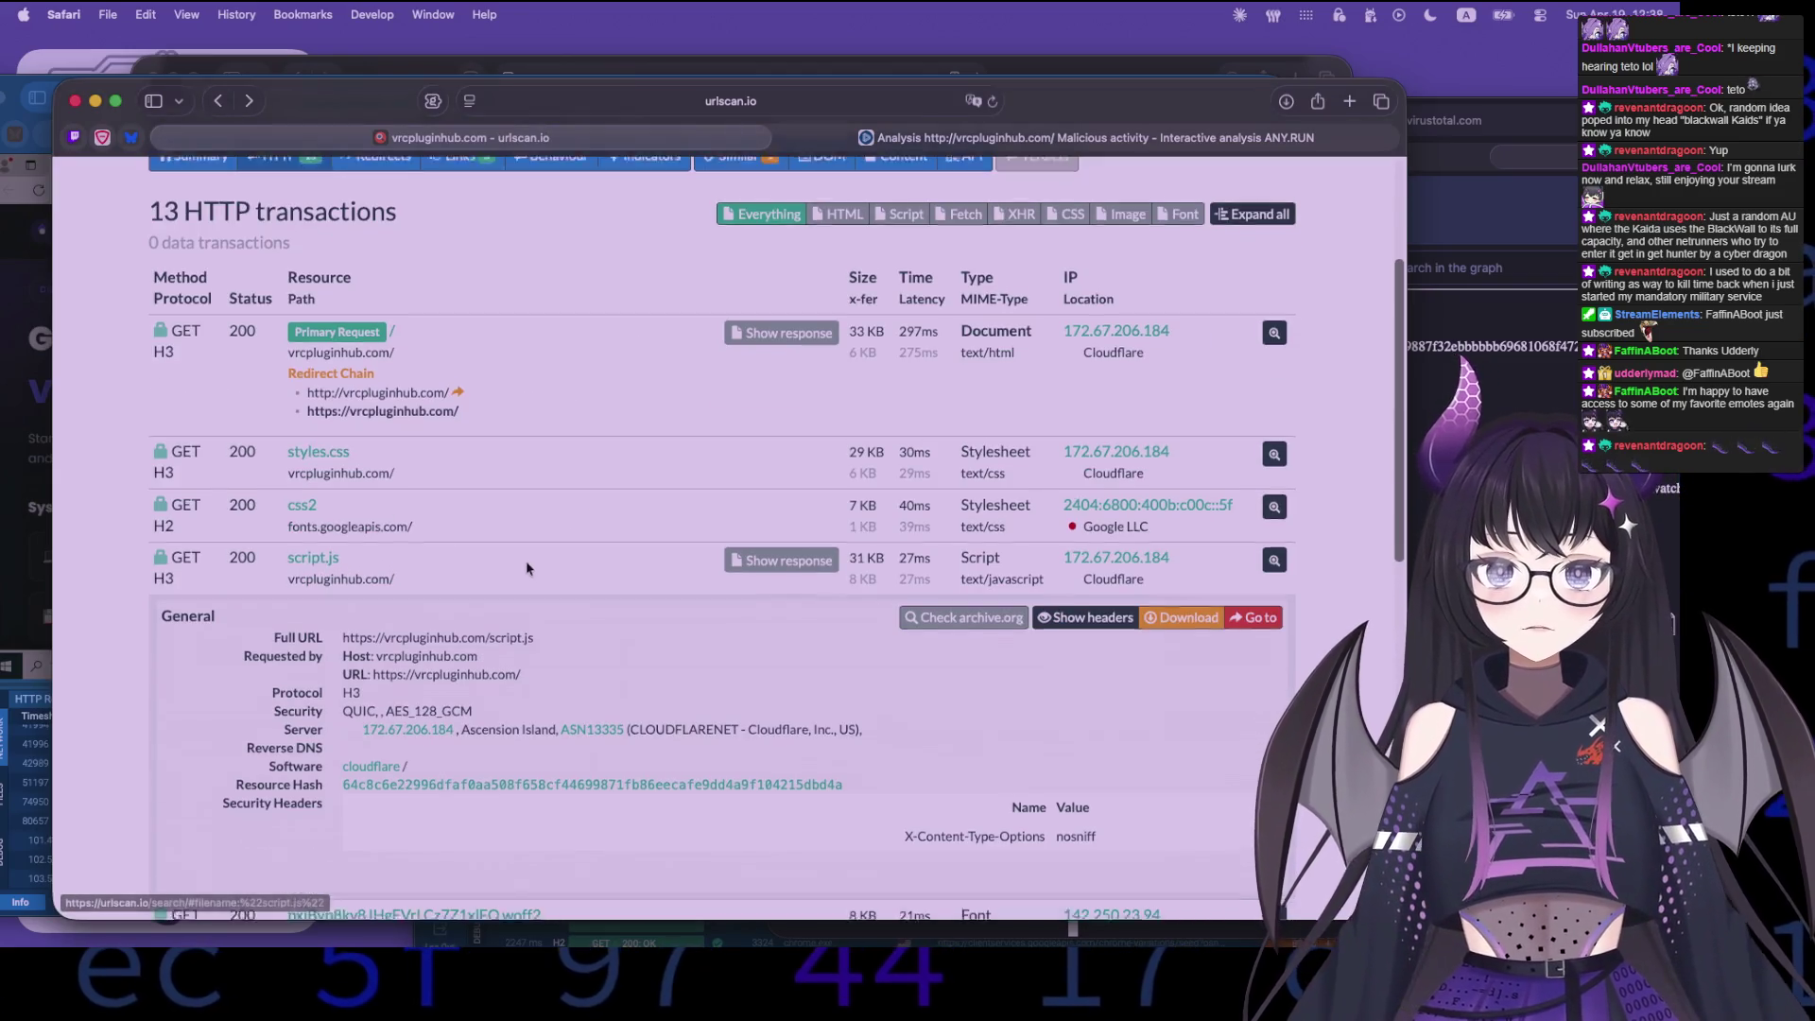
scroll(757, 381, up, 3)
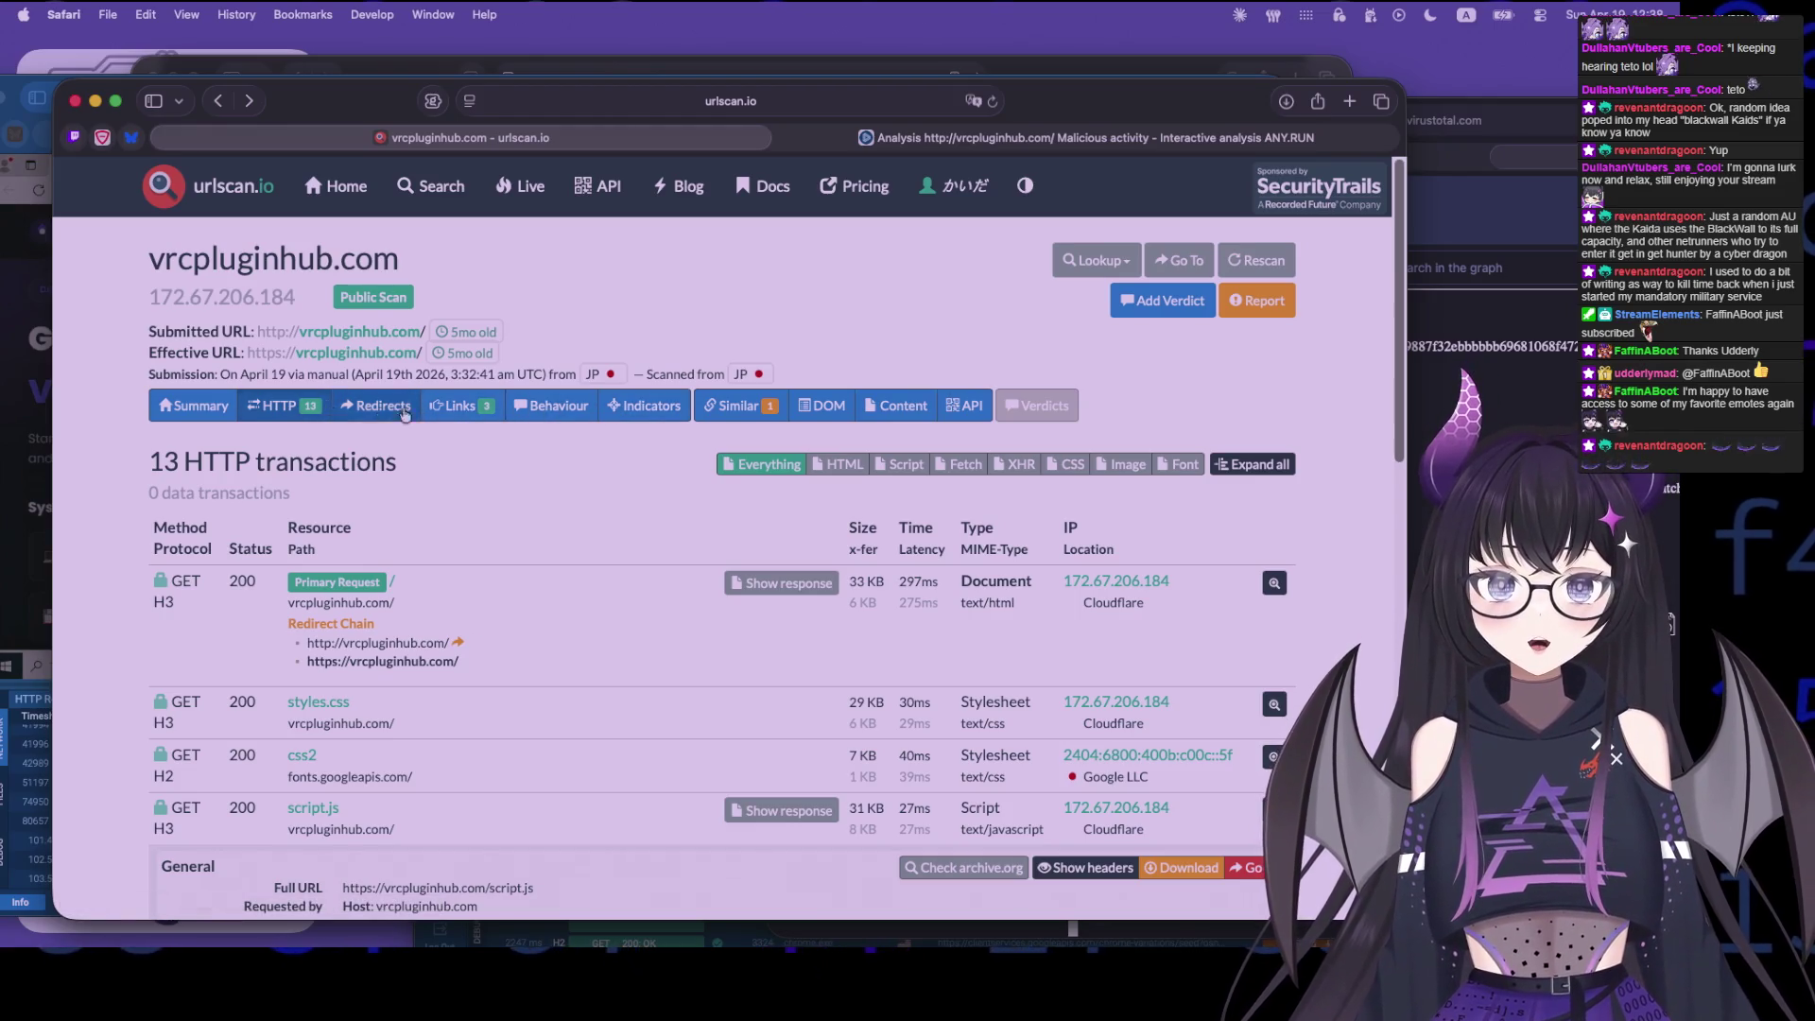
- Review the vrcpluginhub.com Behaviour section, including the startDownload function
click(553, 405)
scroll(161, 735, down, 3)
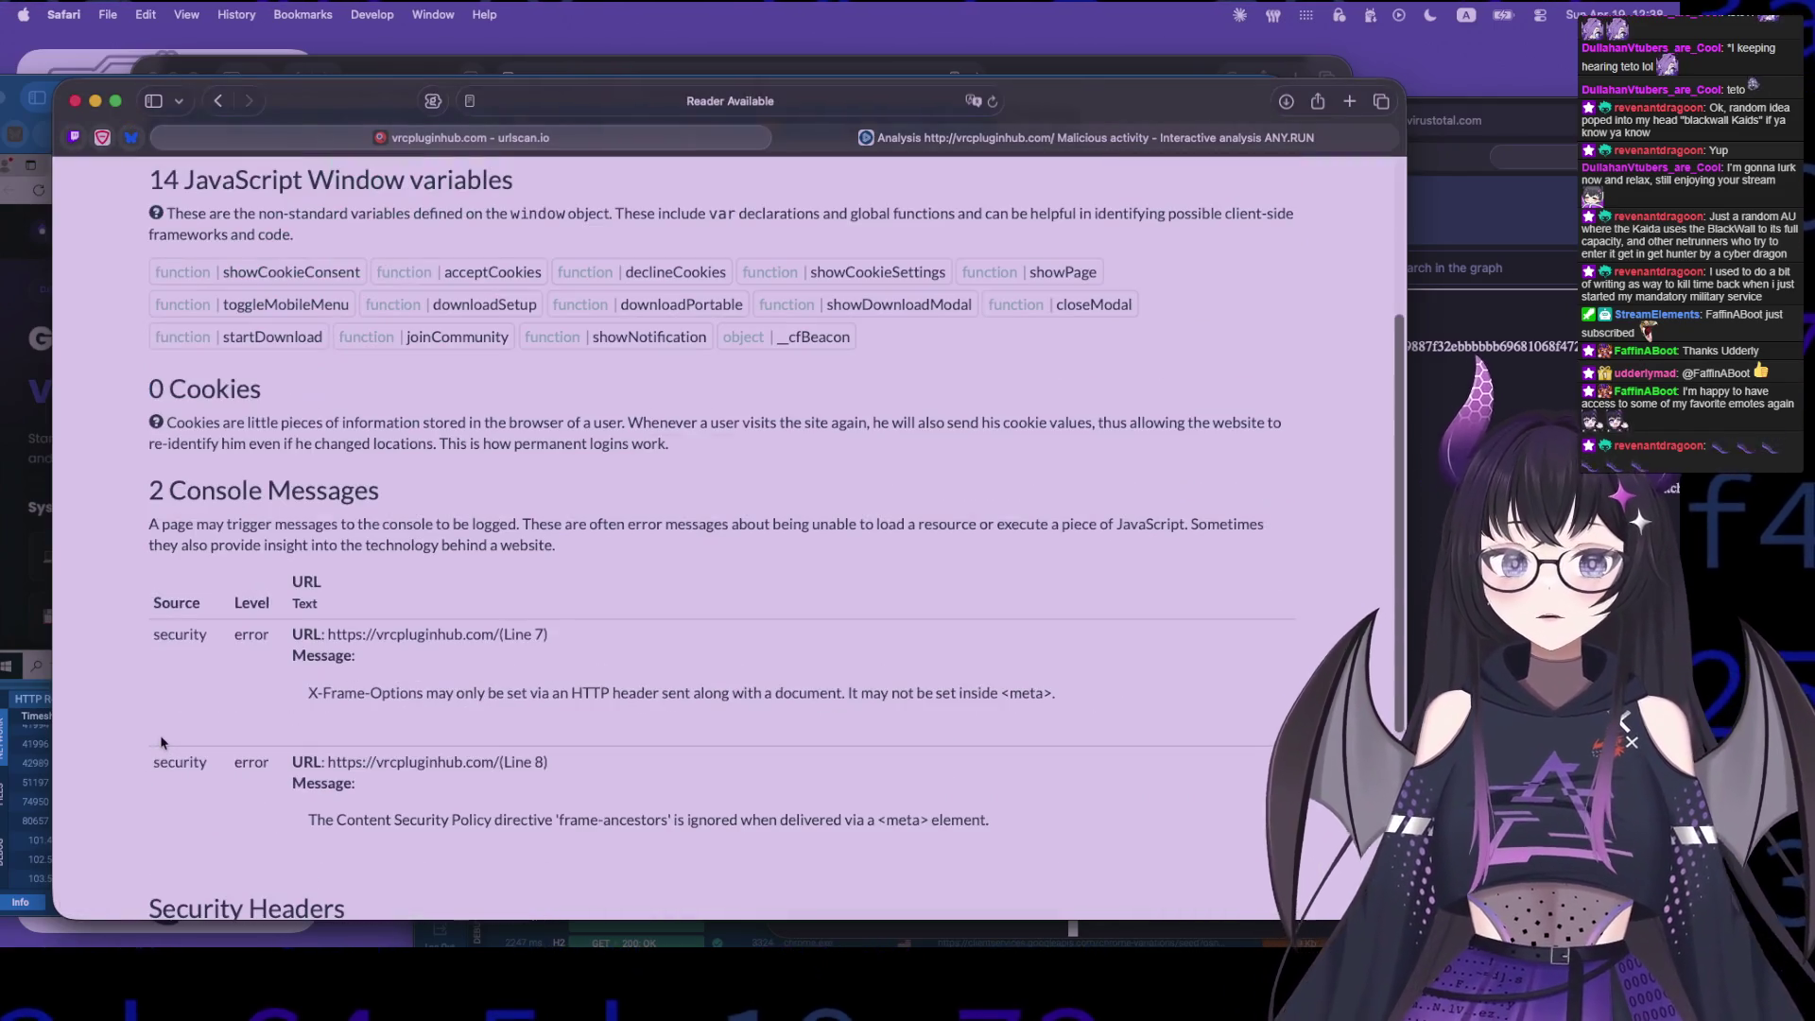
scroll(397, 803, down, 4)
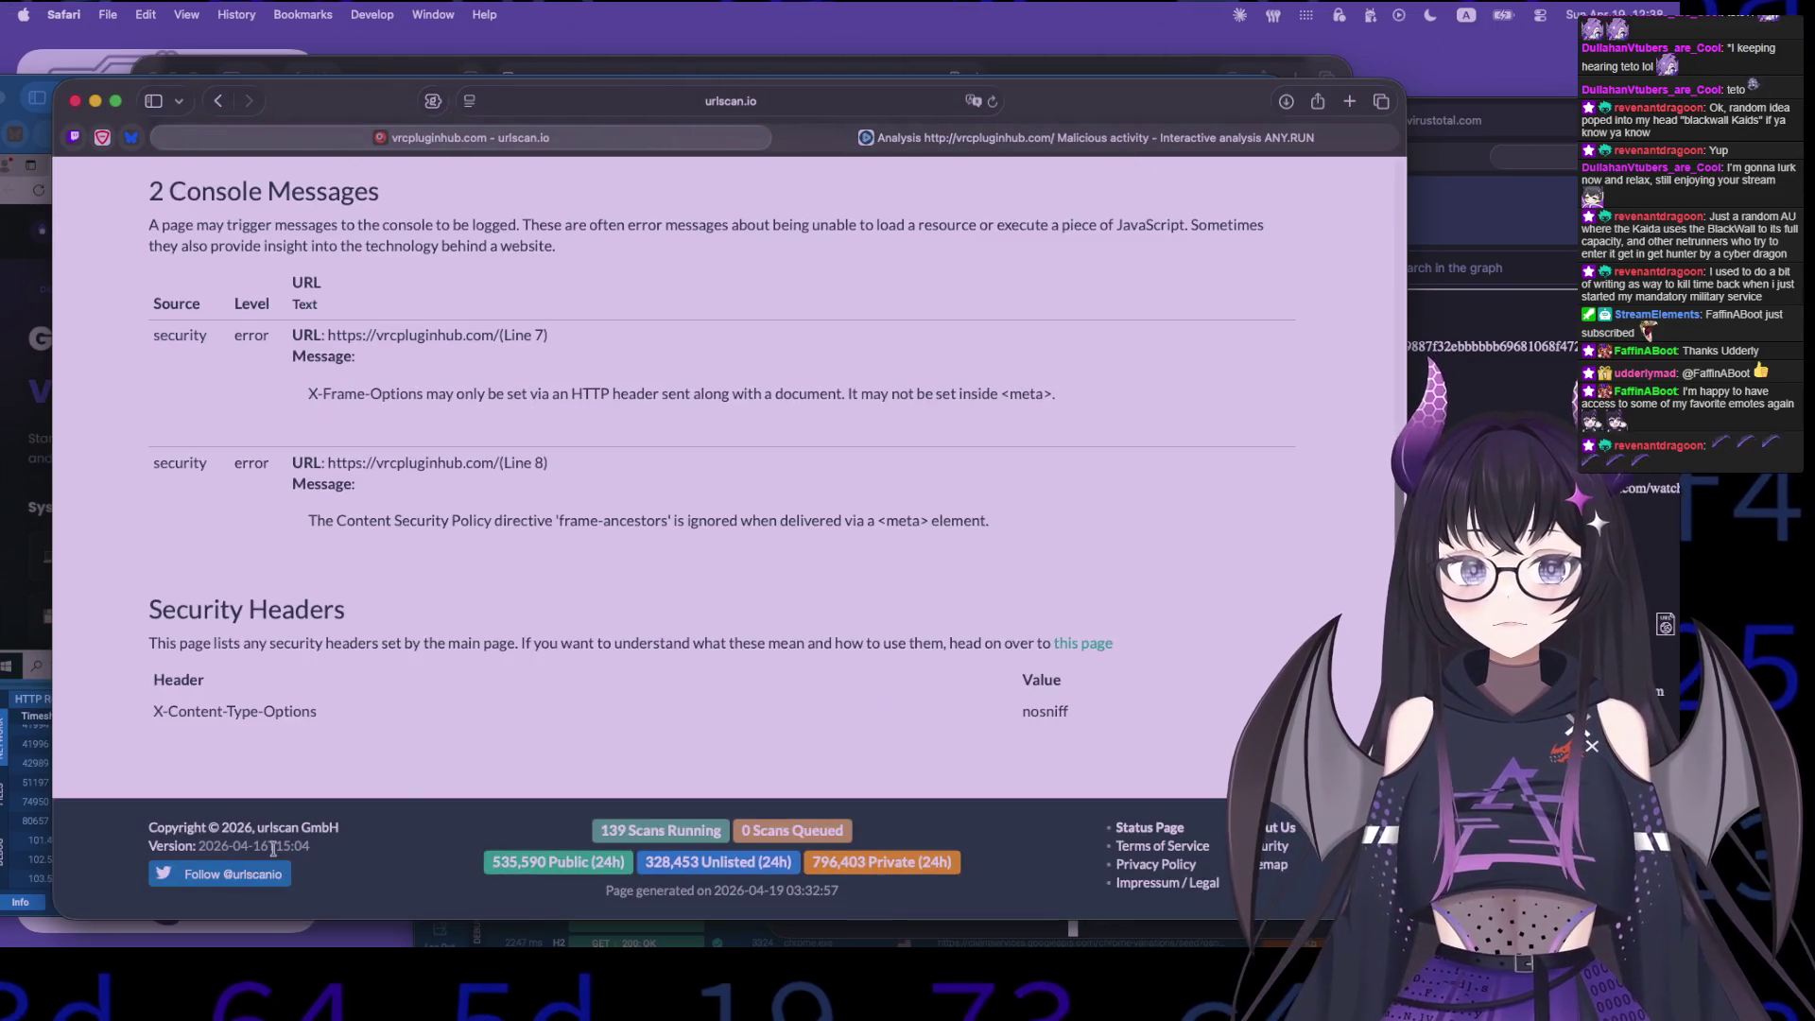
scroll(401, 801, up, 5)
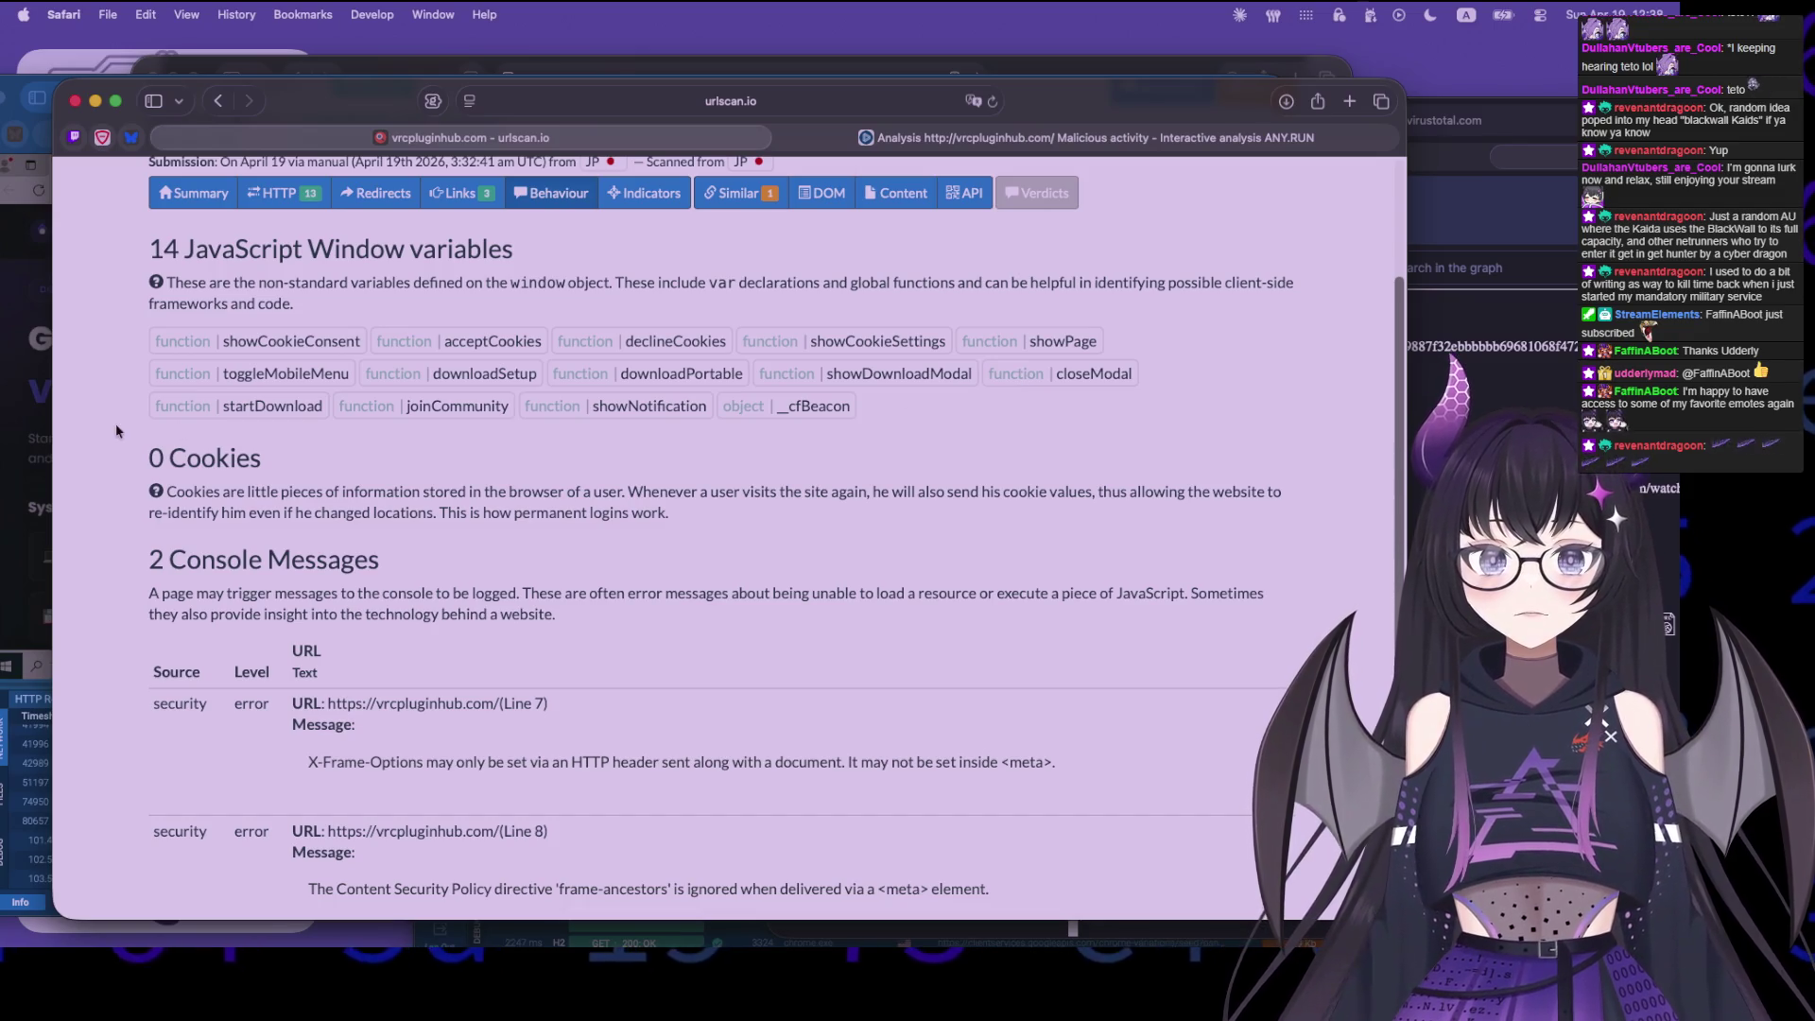
double_click(228, 403)
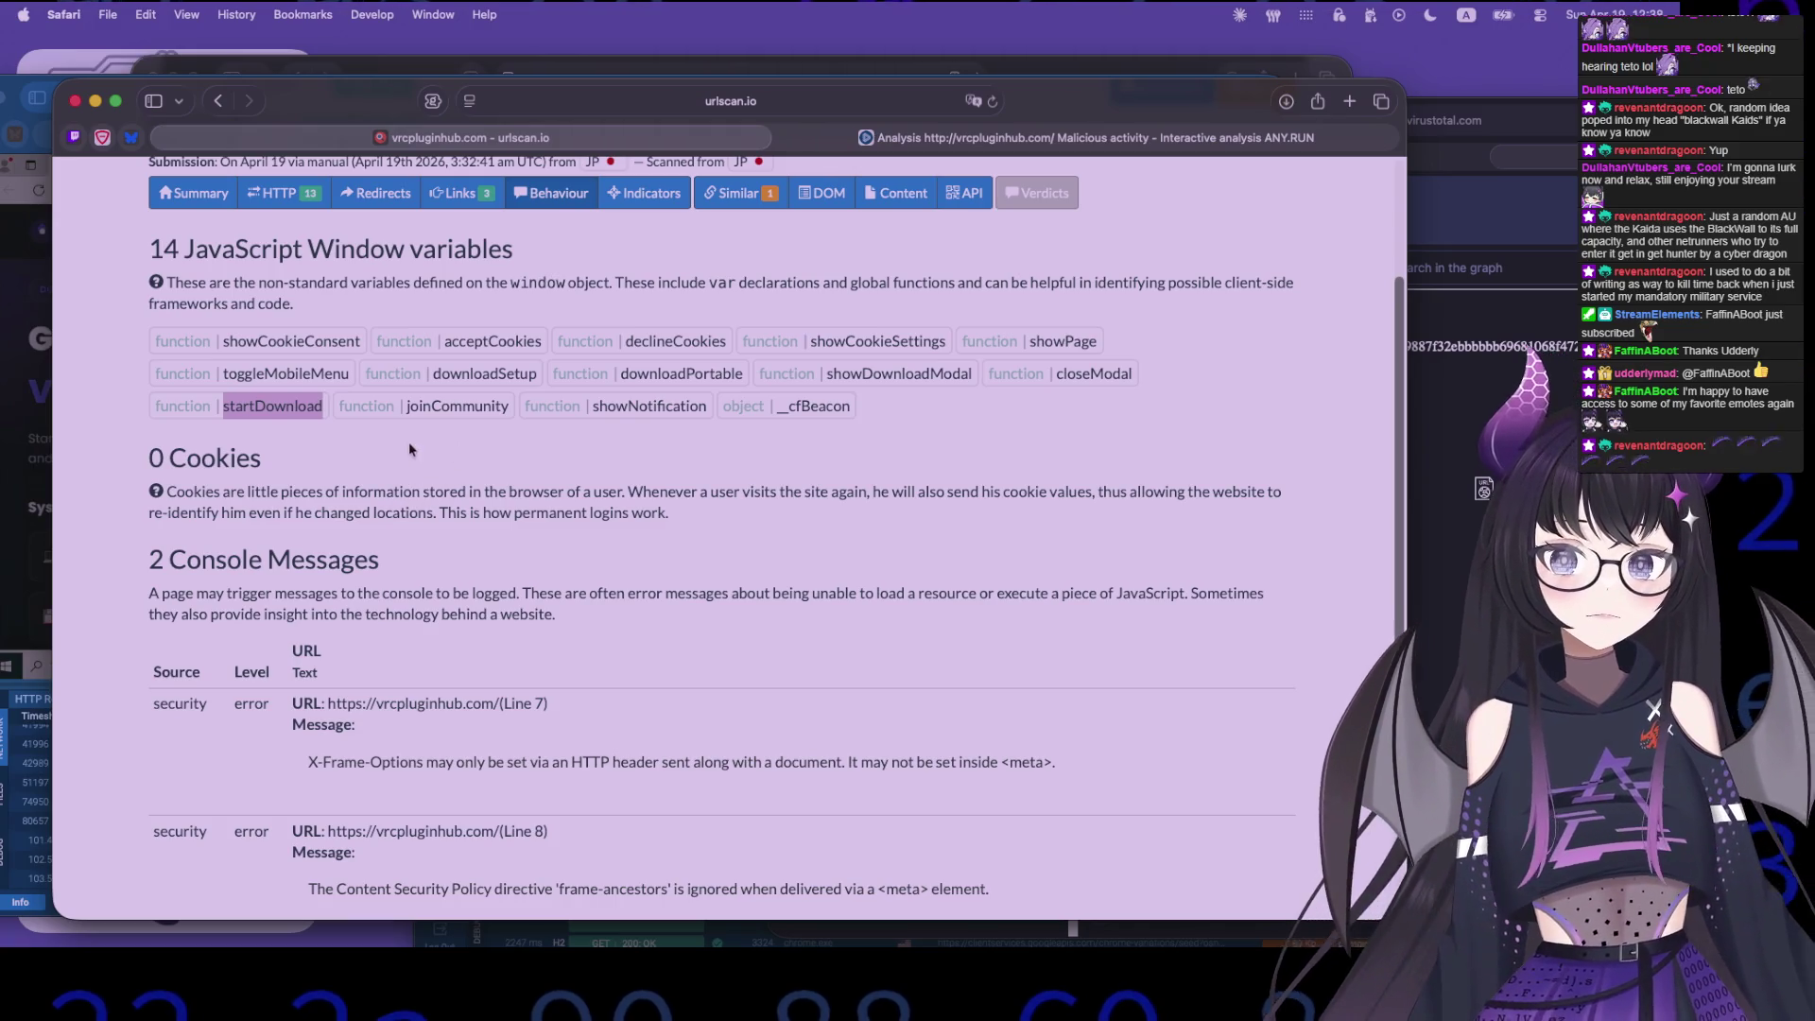
scroll(562, 424, up, 1)
click(562, 424)
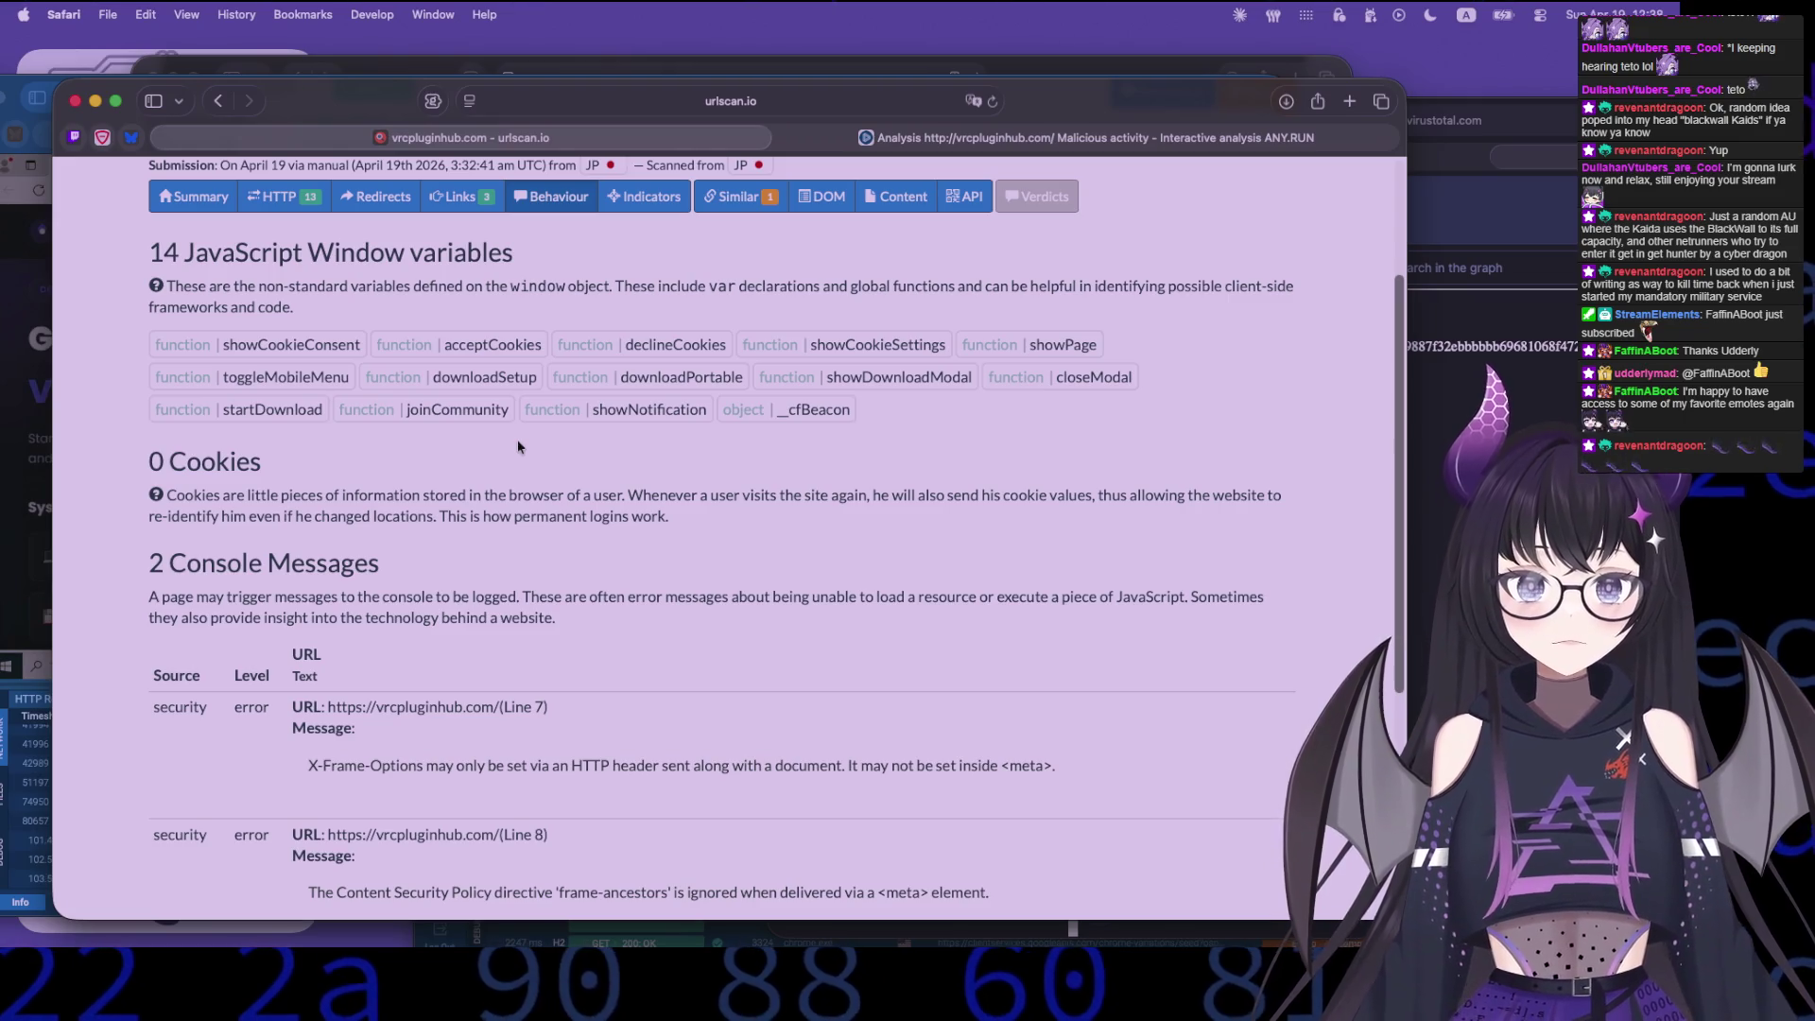
scroll(518, 439, up, 1)
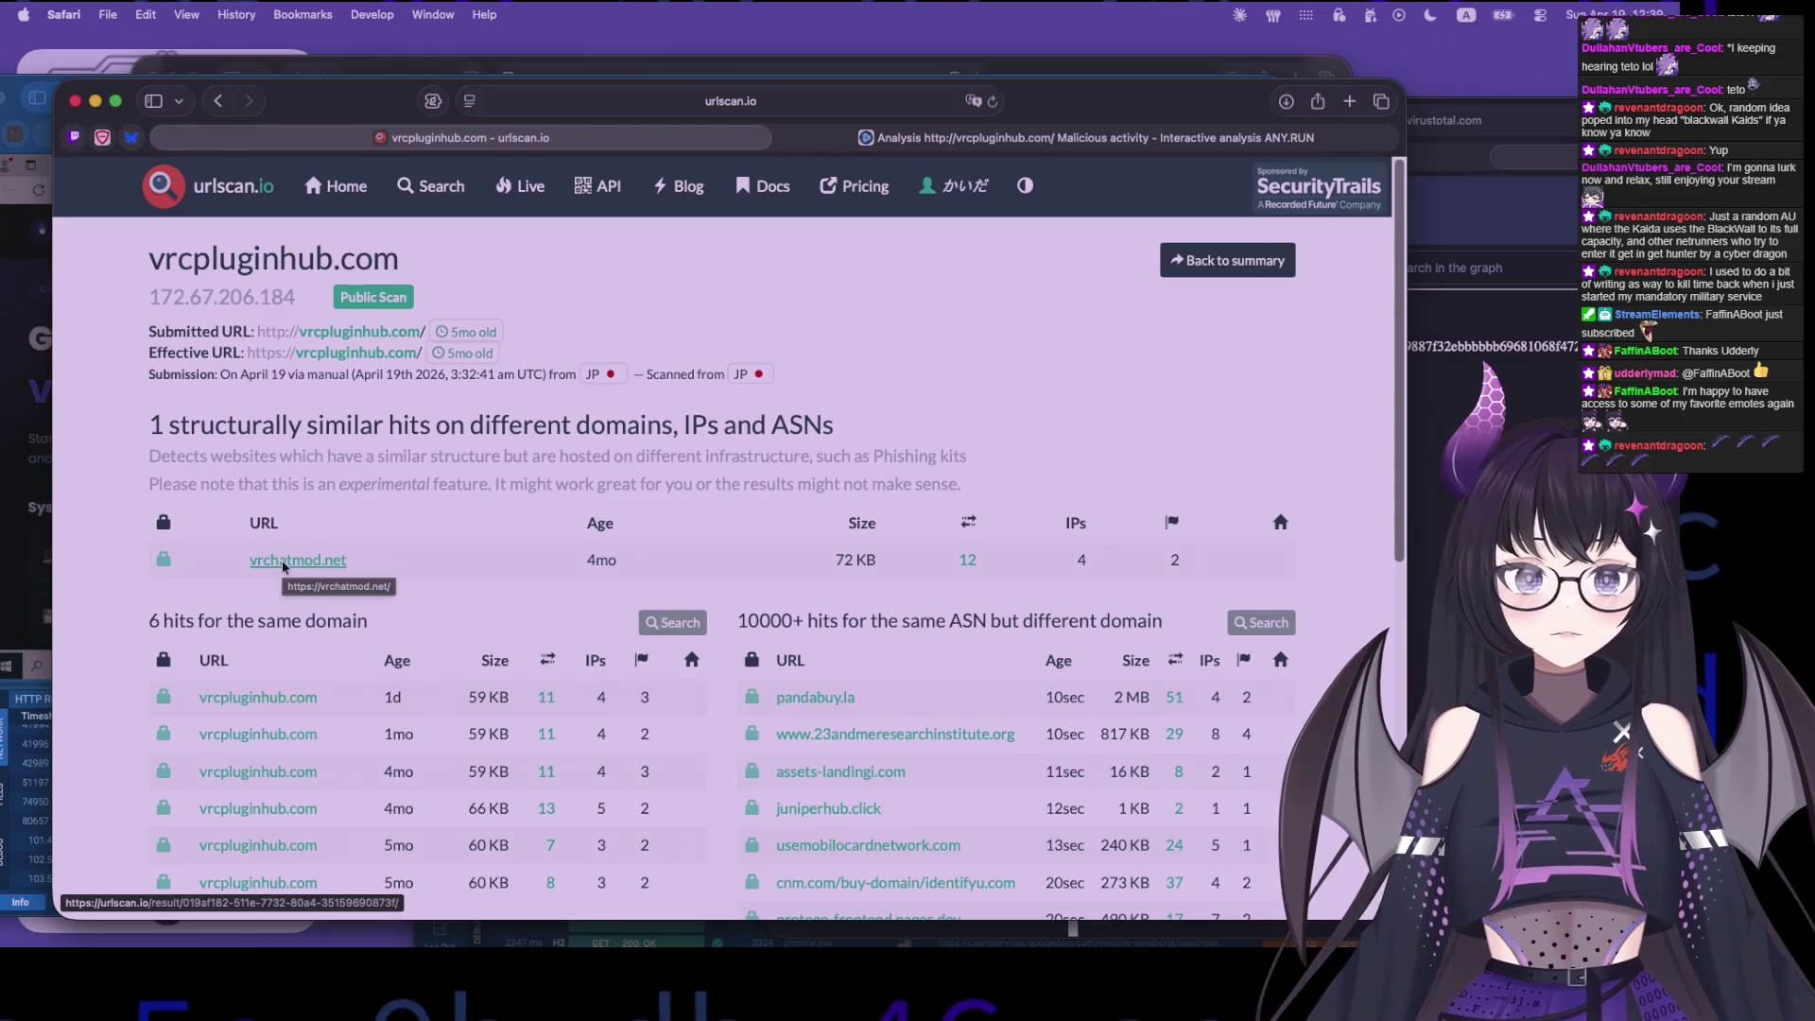
- Open the vrchatmod.net scan and list its 12 HTTP requests
super+click(282, 561)
scroll(460, 573, down, 5)
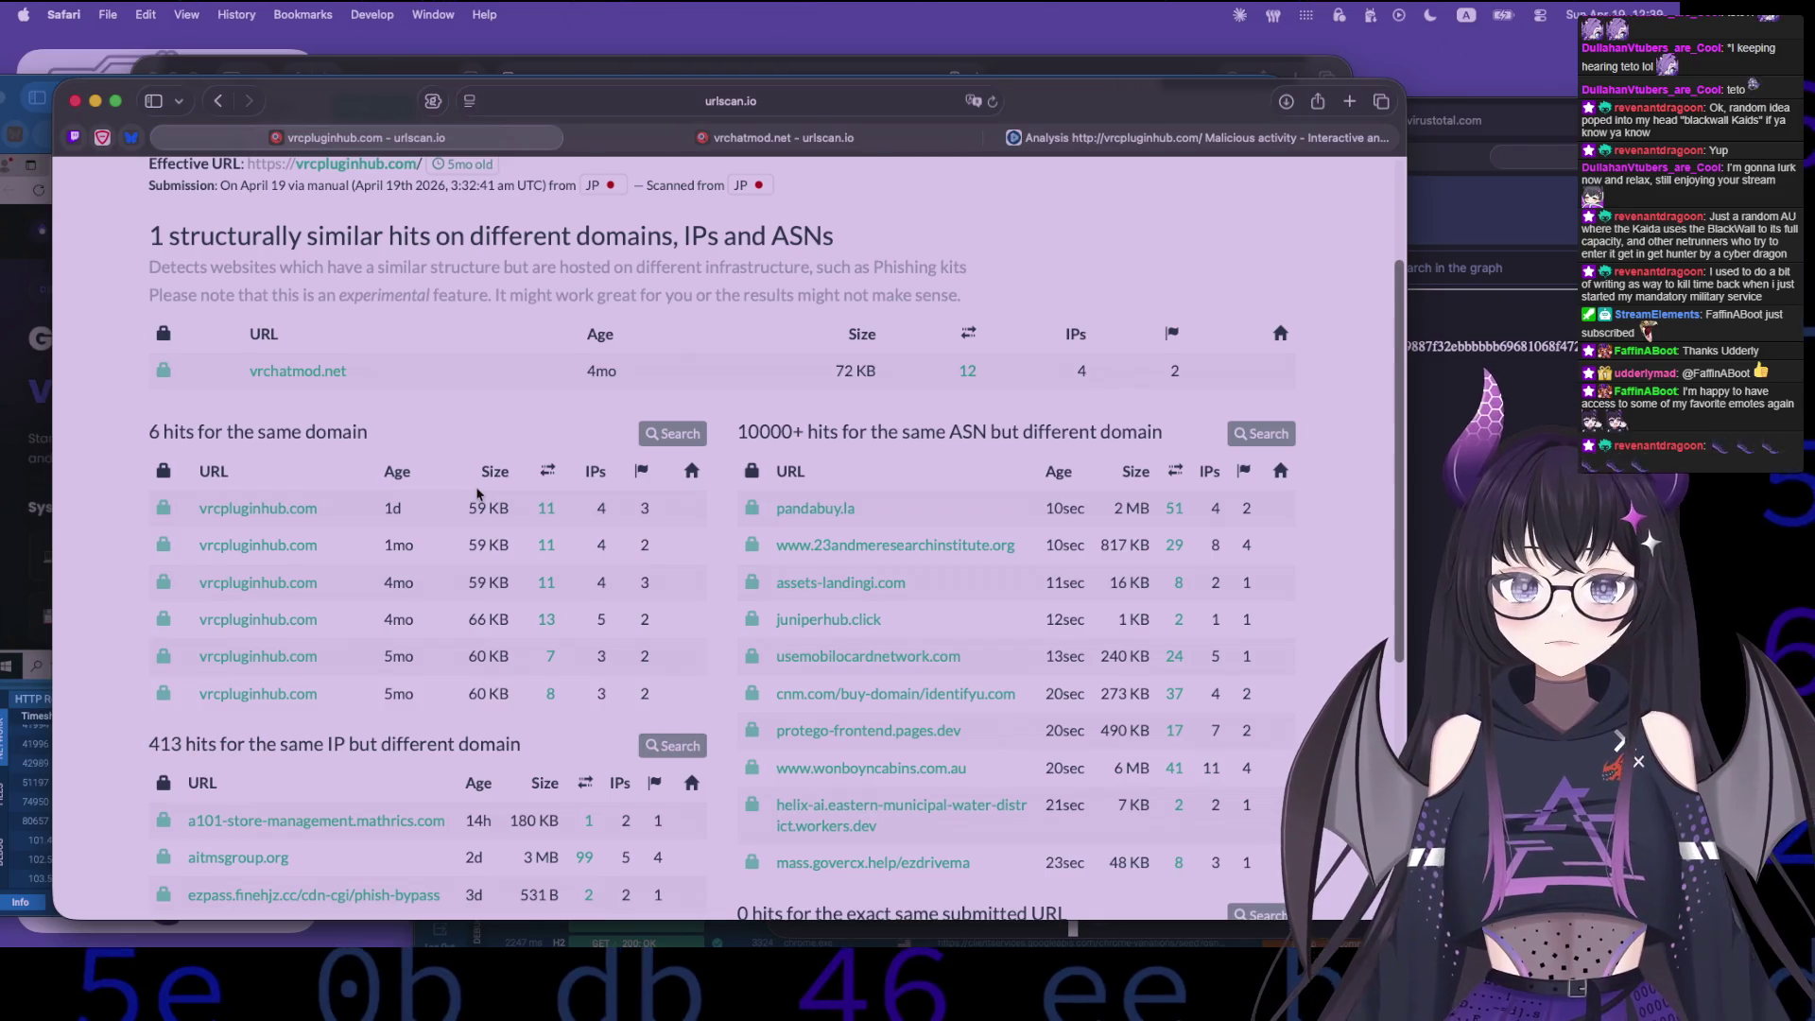
scroll(477, 493, up, 4)
click(877, 140)
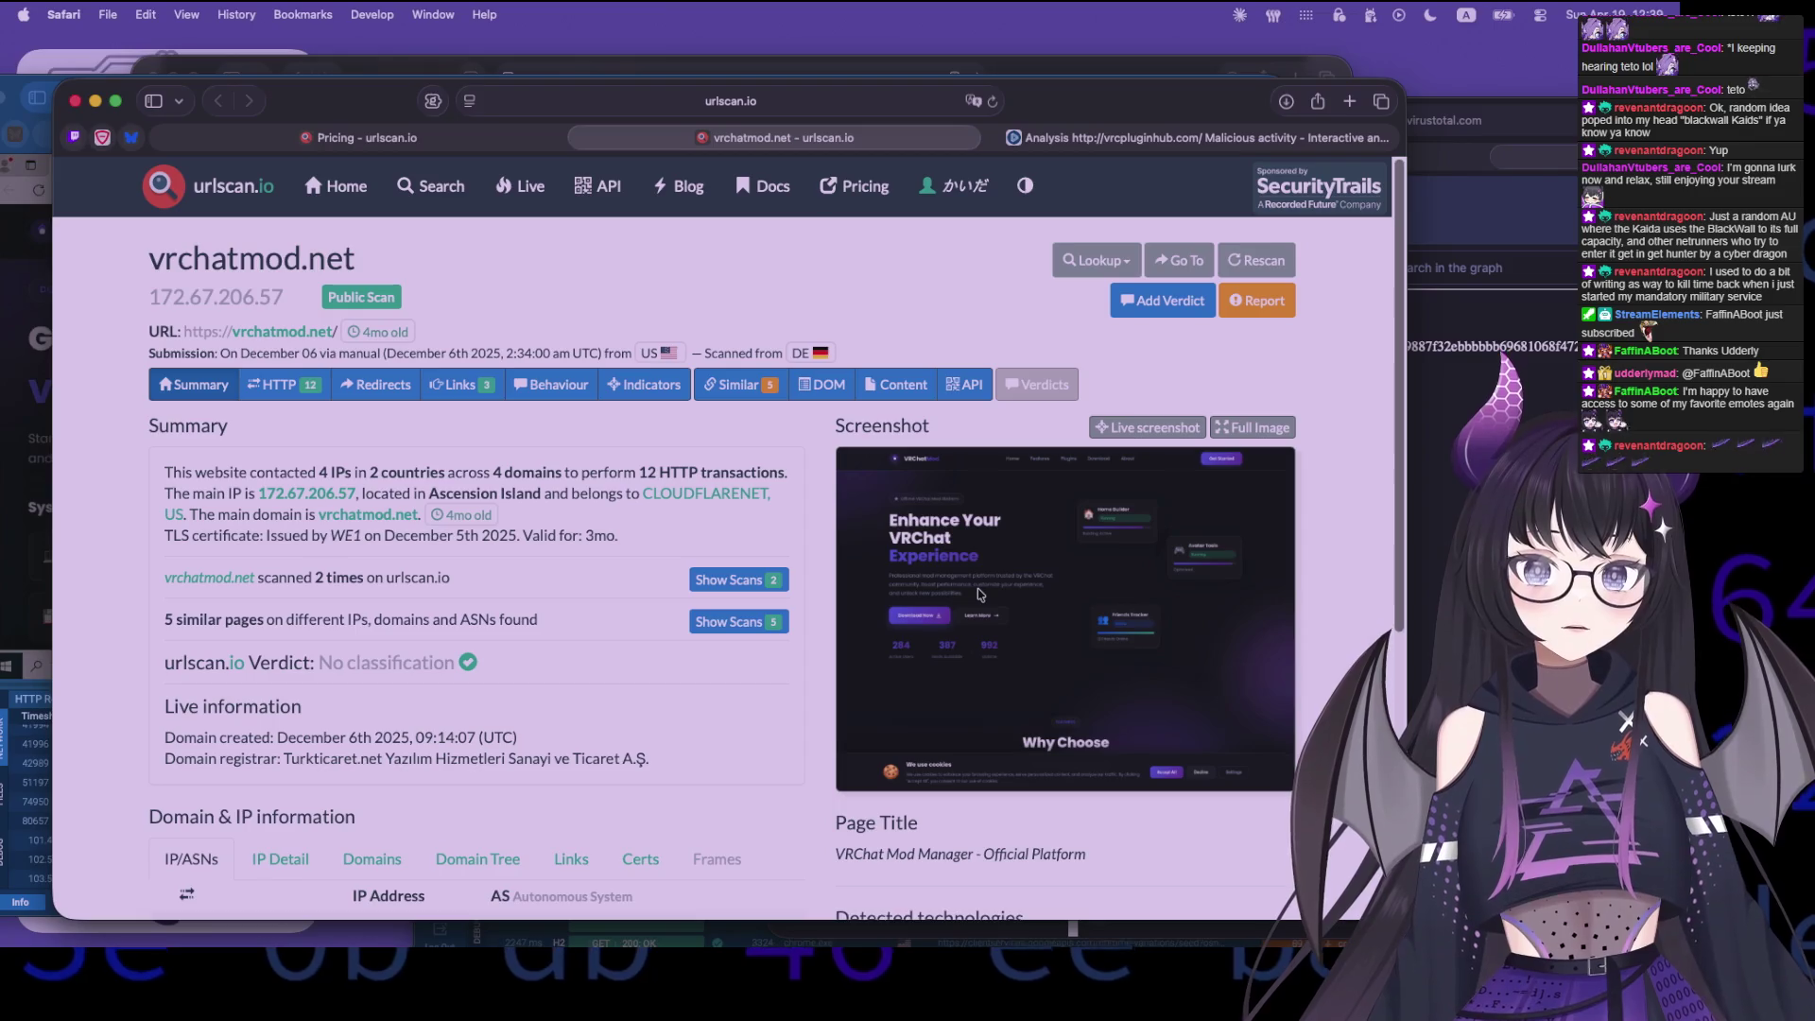
click(279, 383)
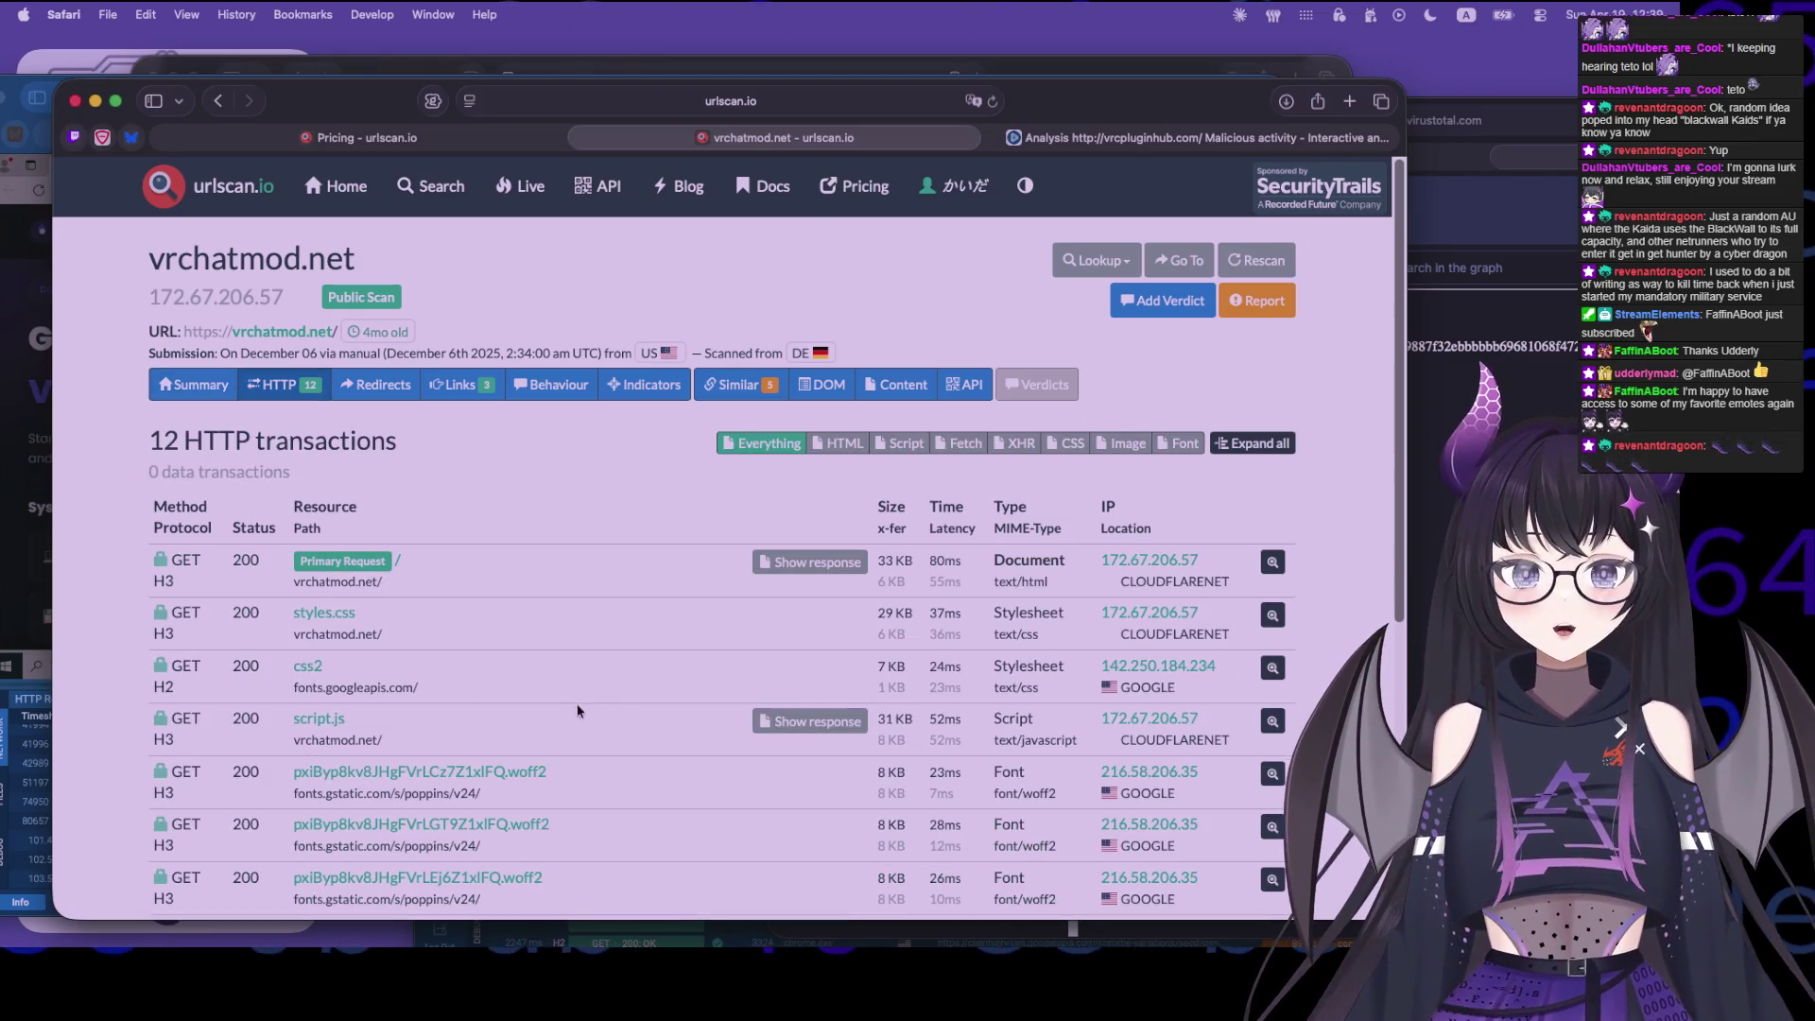
- Inspect the script.js and favicon.ico request details, including a favicon hash search
click(1272, 722)
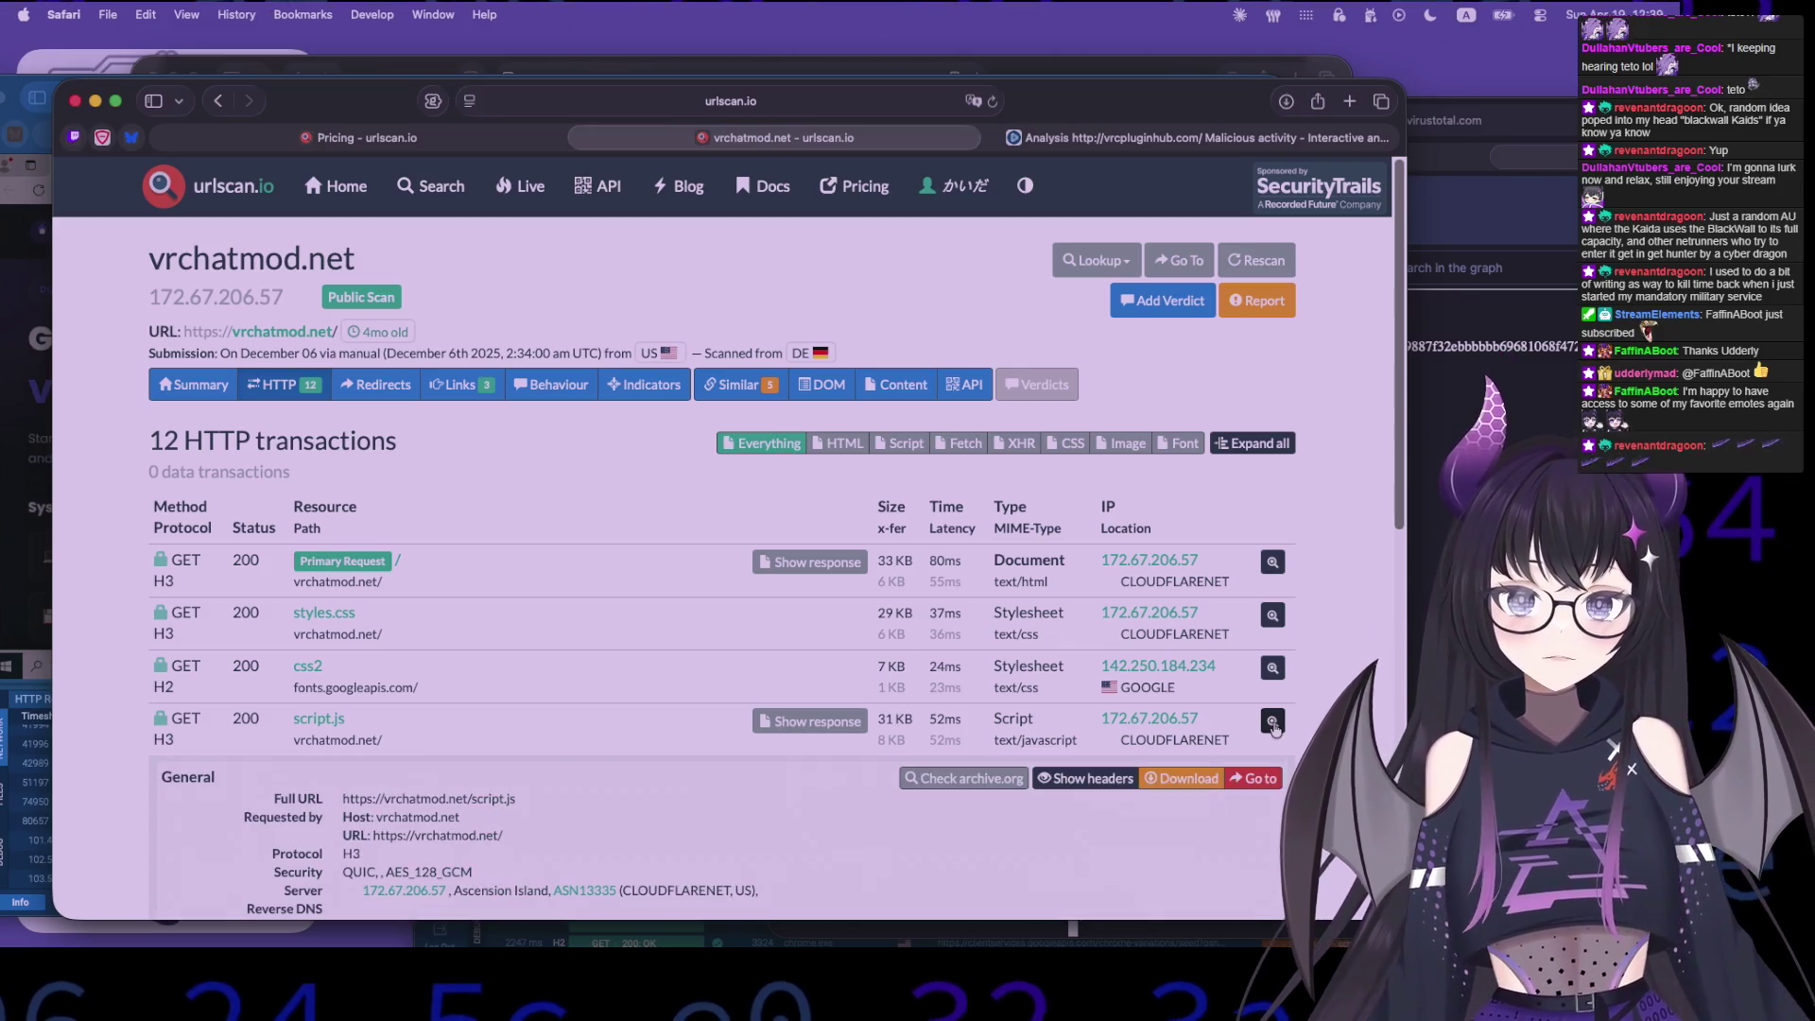
click(1272, 722)
scroll(513, 723, down, 5)
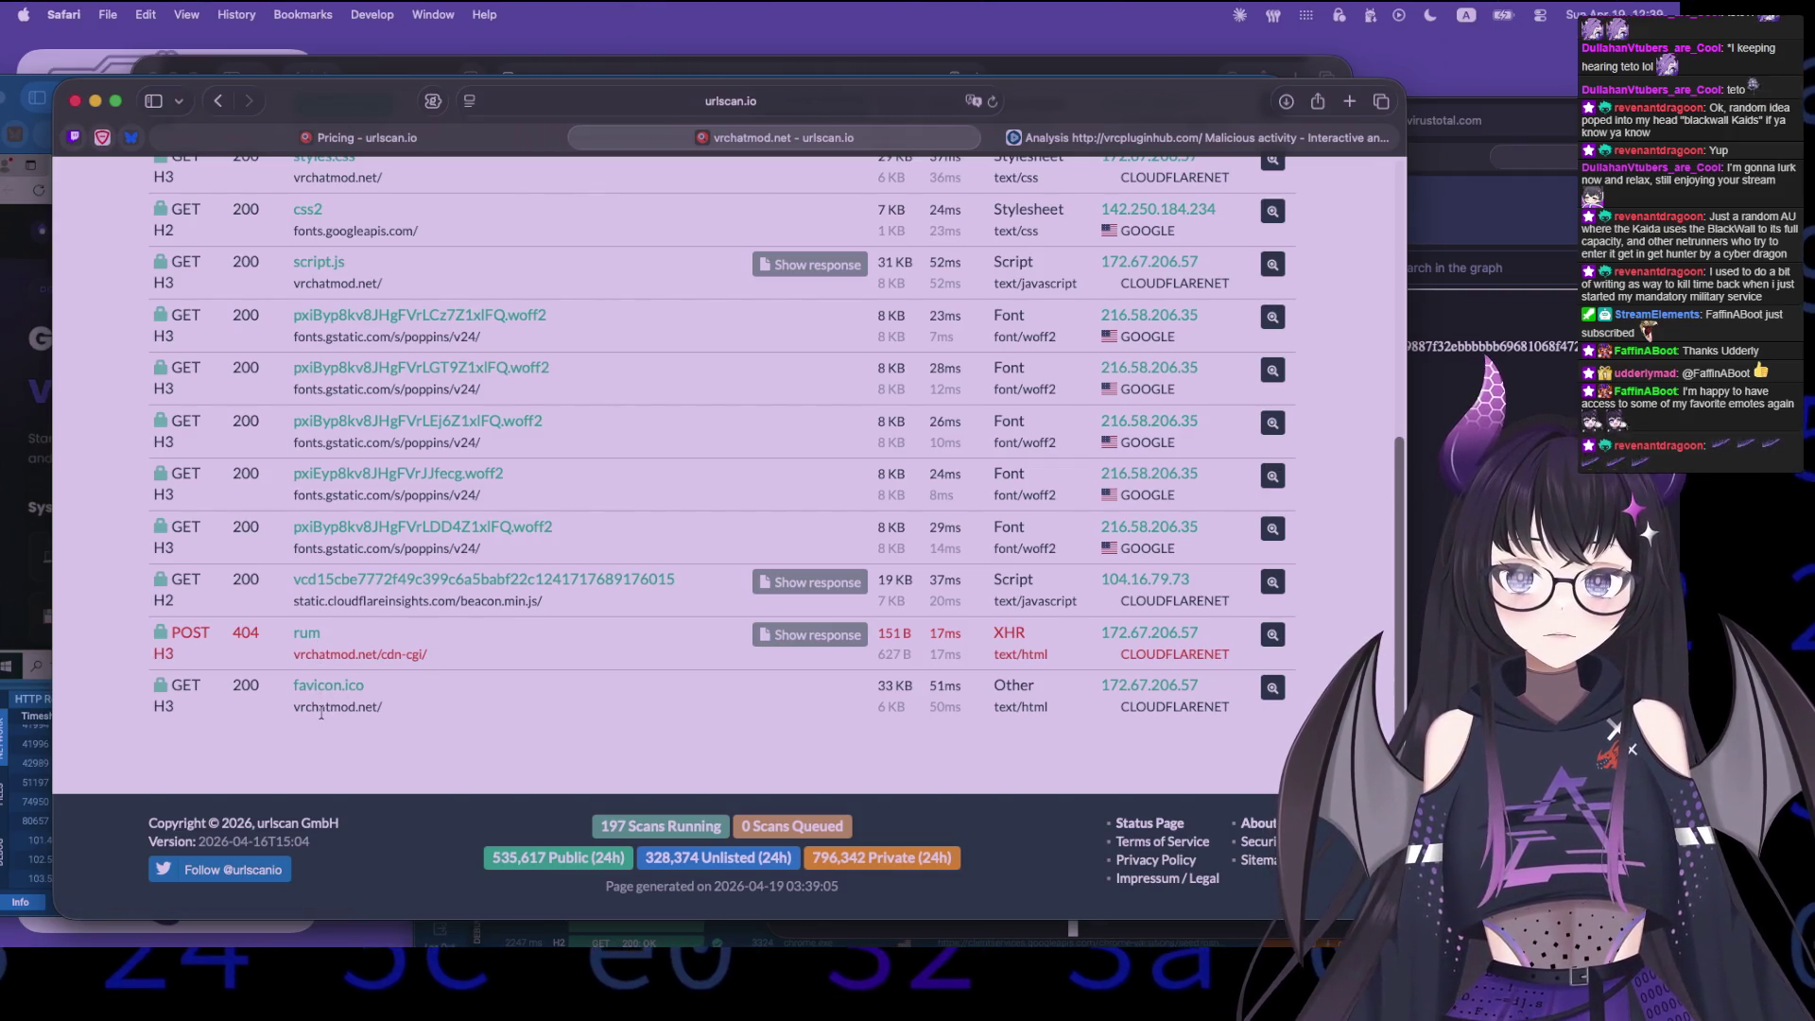
click(1215, 697)
scroll(465, 811, down, 2)
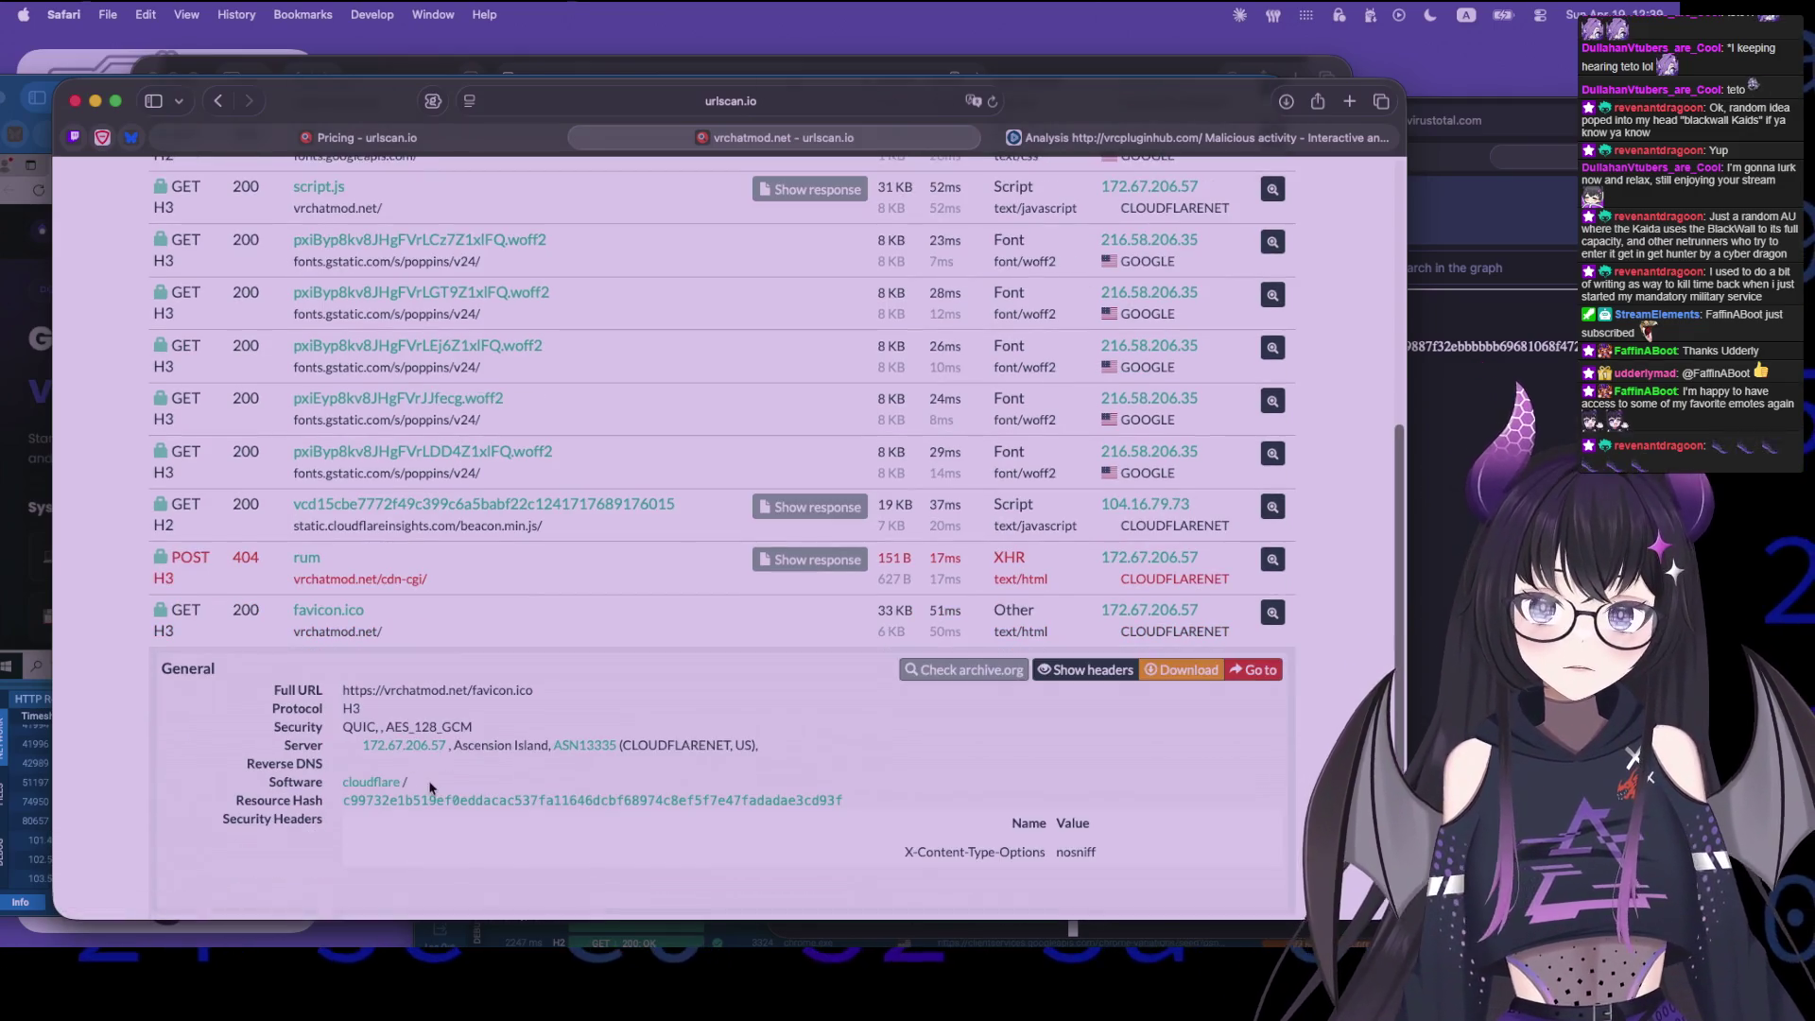
click(465, 811)
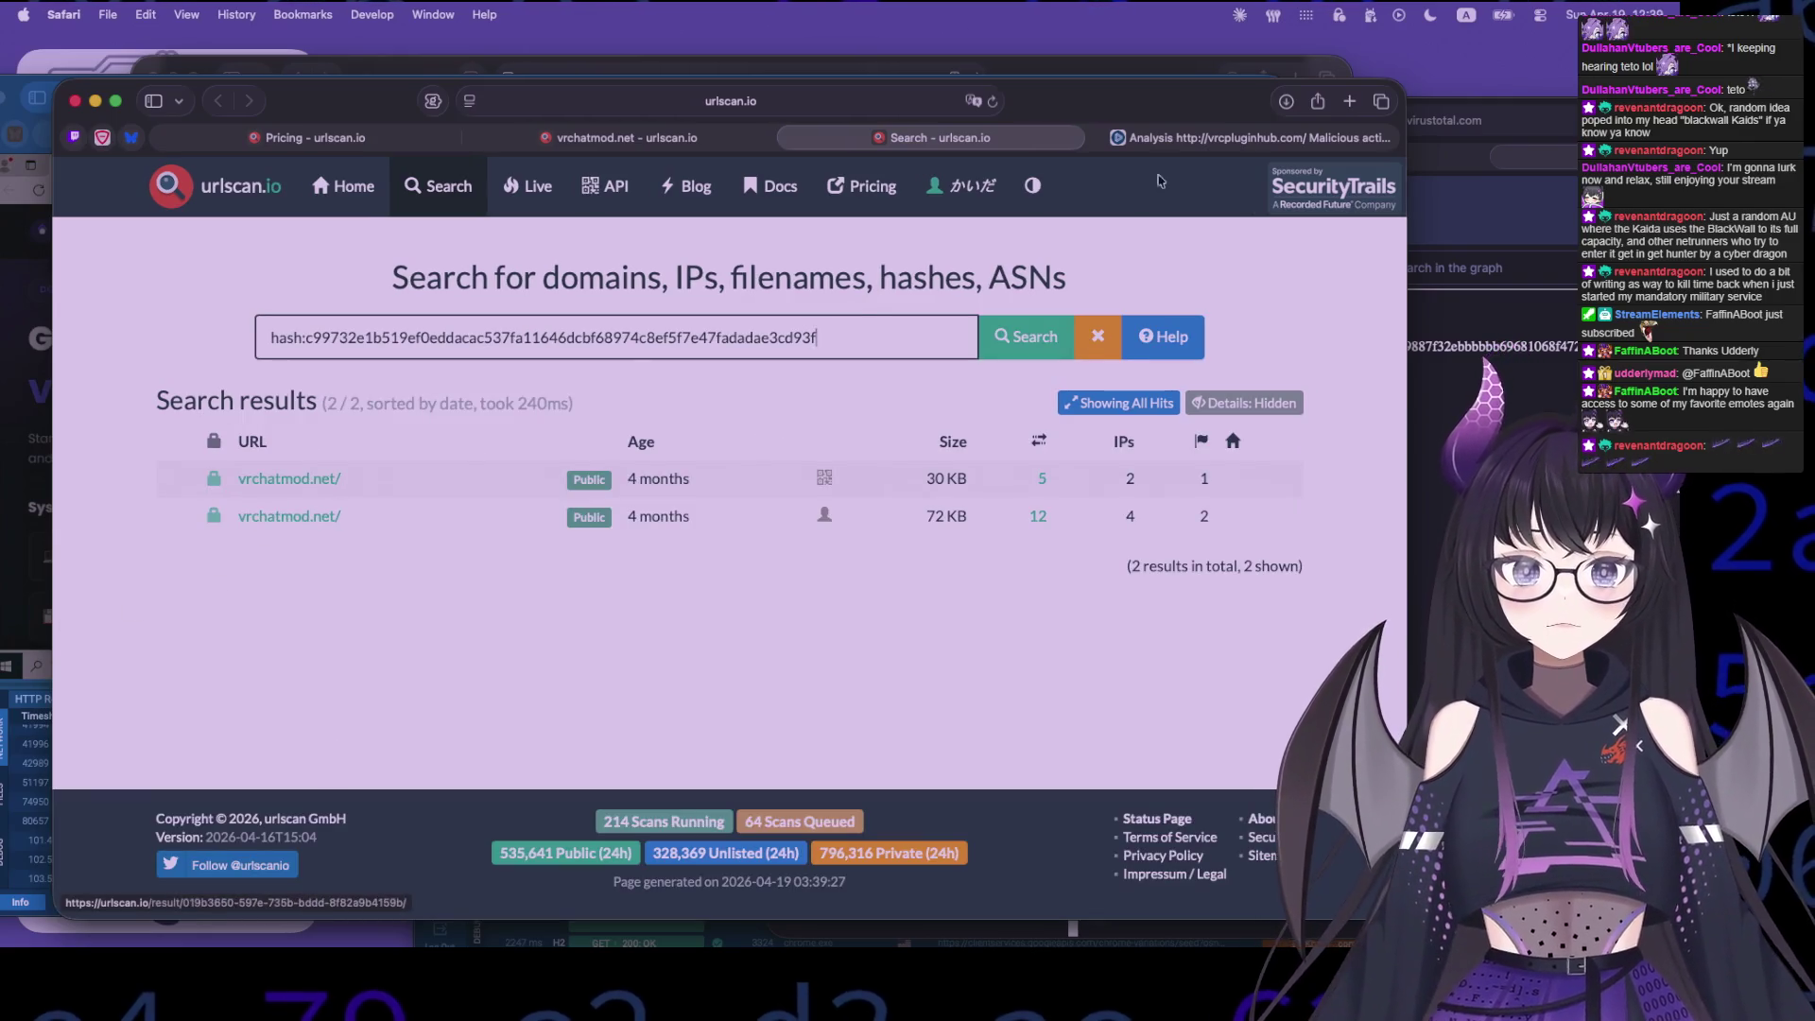
key(super+w)
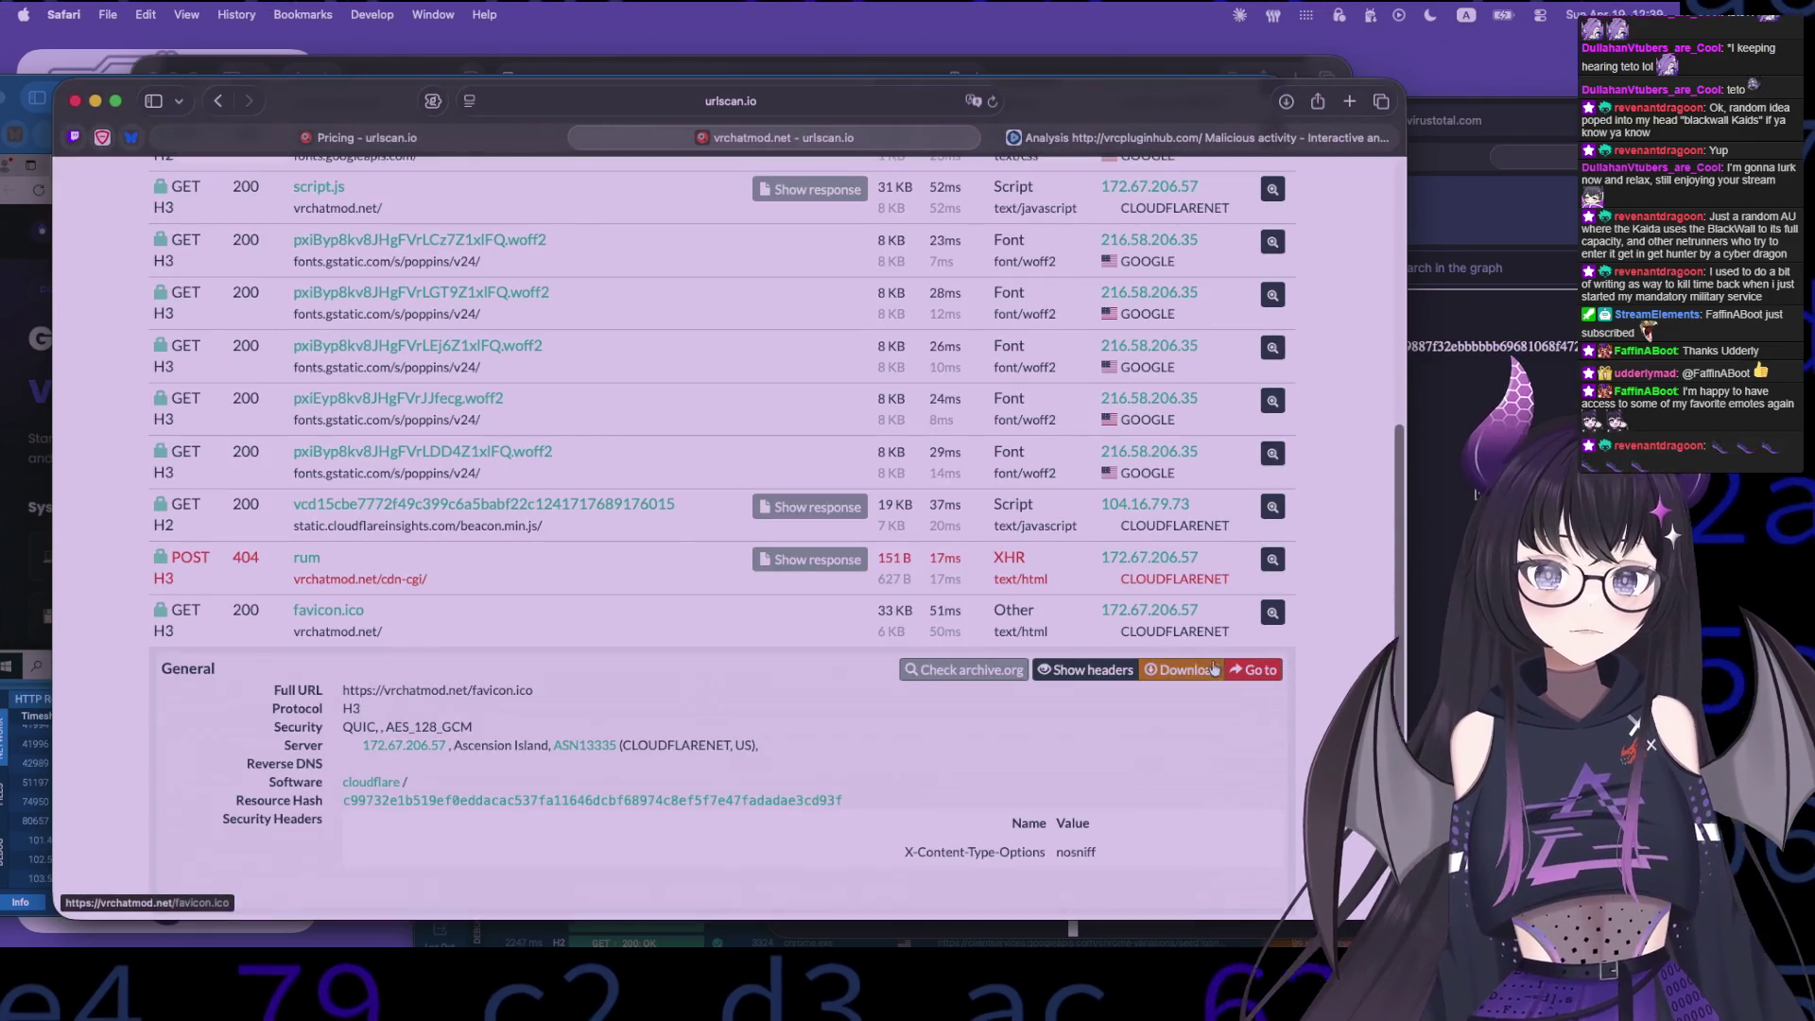
click(1275, 619)
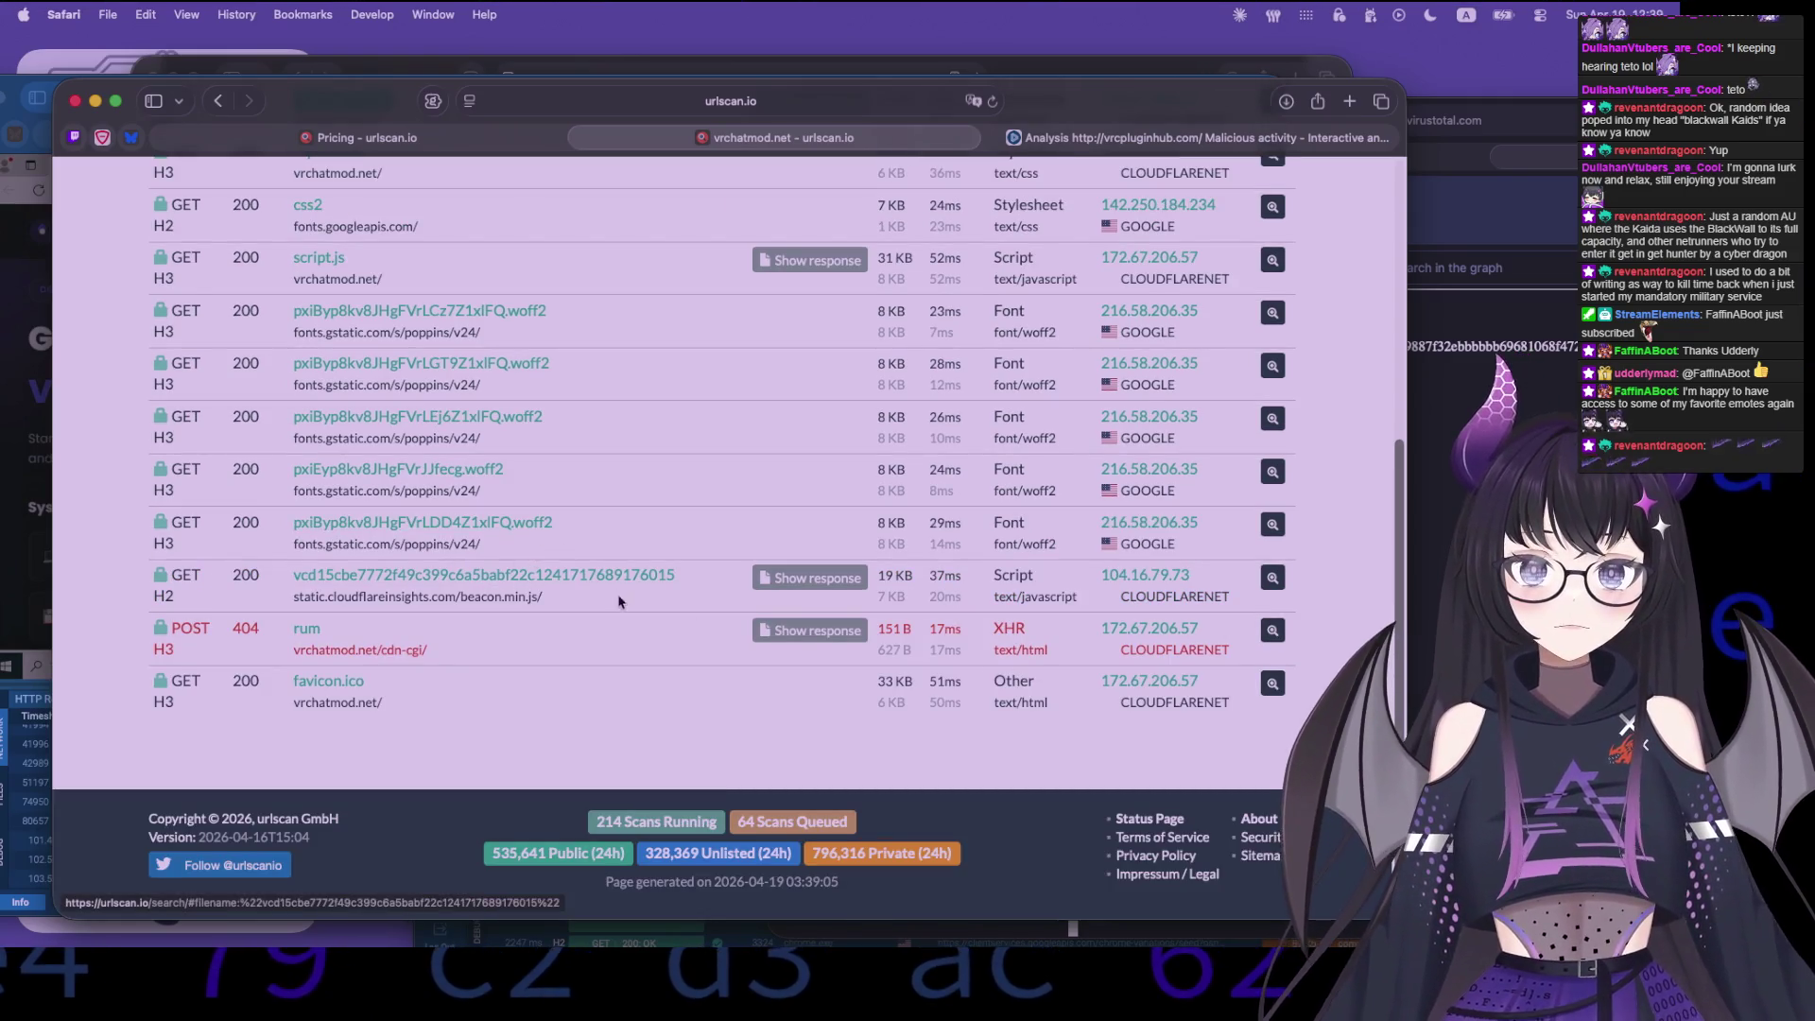
- Filter requests to Image, then Everything, and view script.js's source code
scroll(605, 567, up, 3)
scroll(620, 603, up, 1)
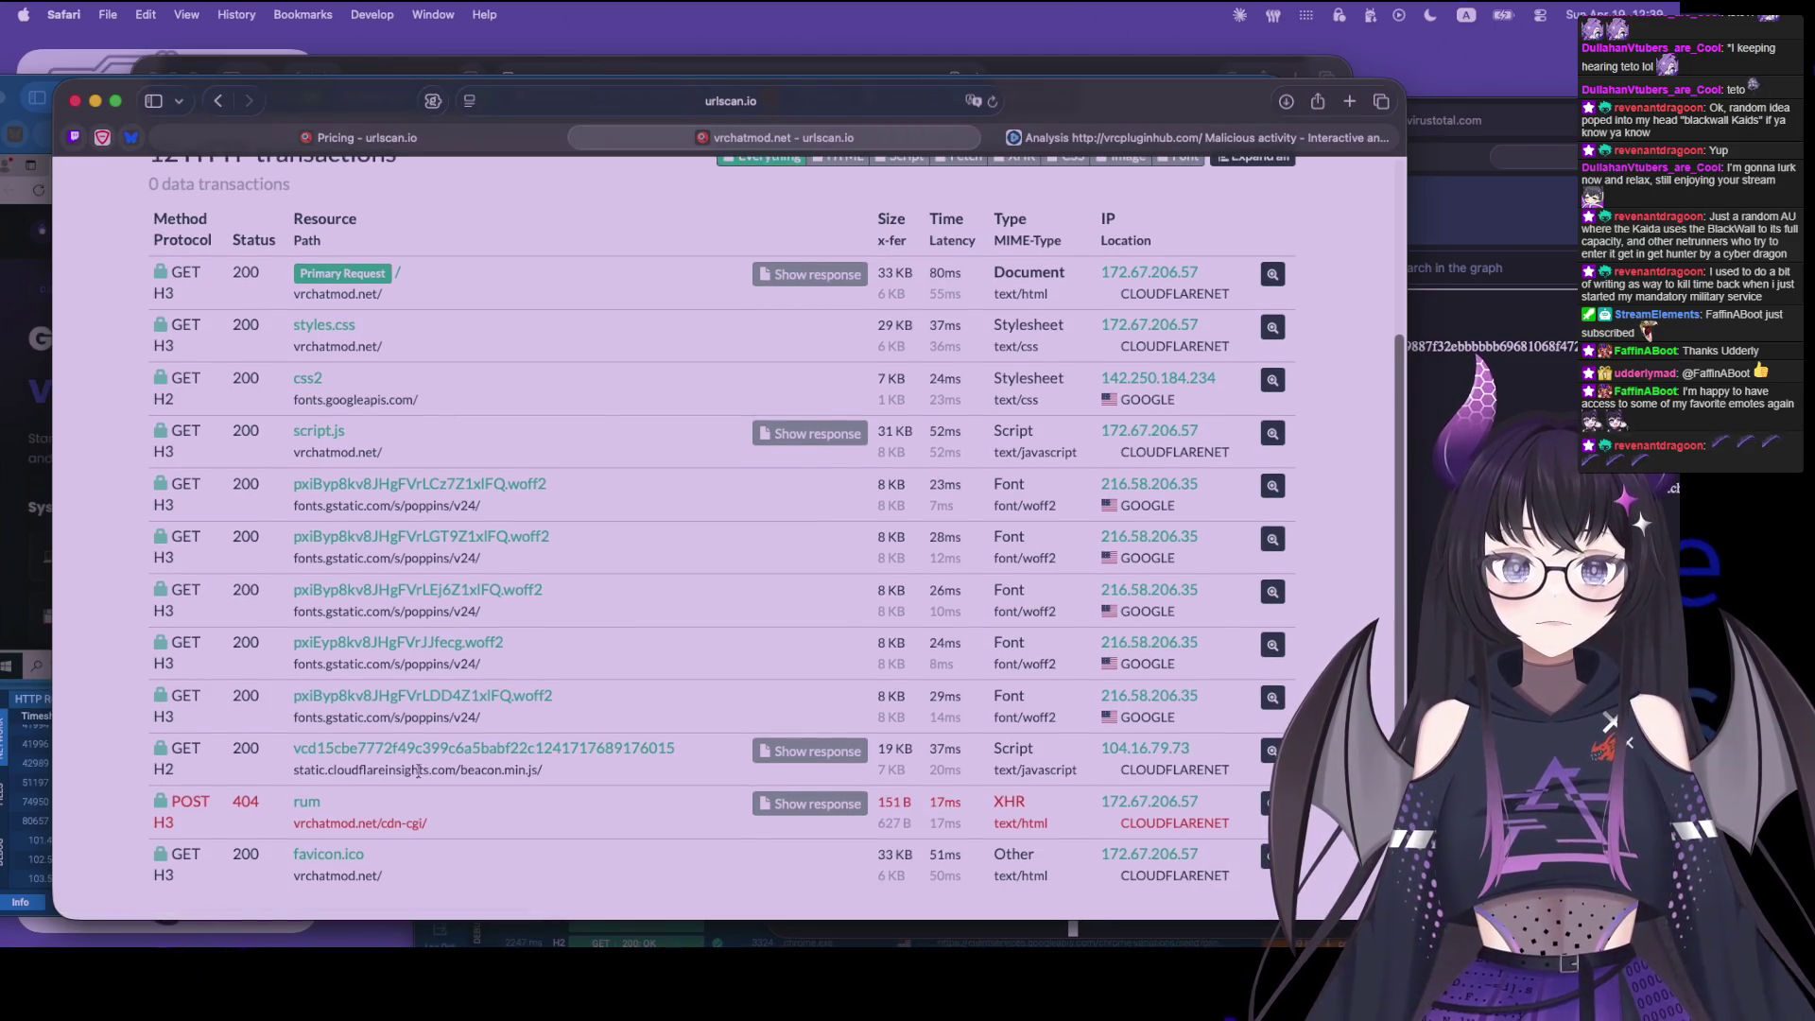
scroll(378, 801, up, 5)
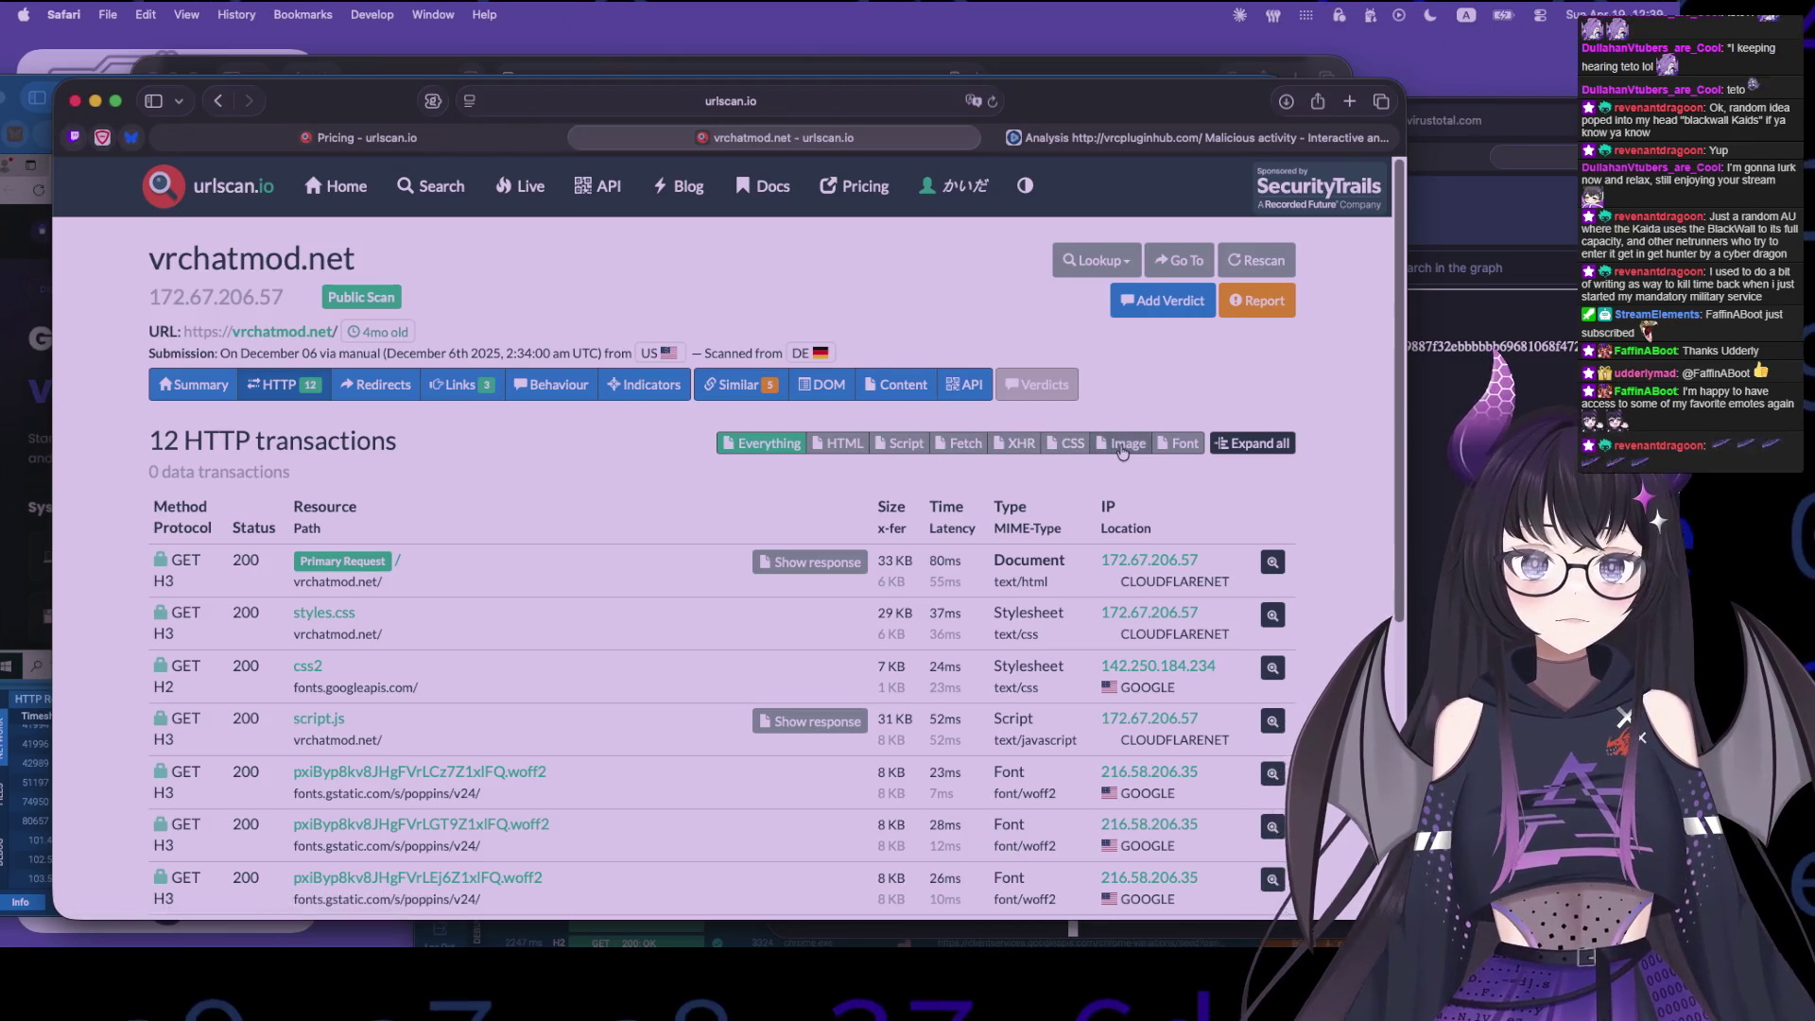
click(1122, 448)
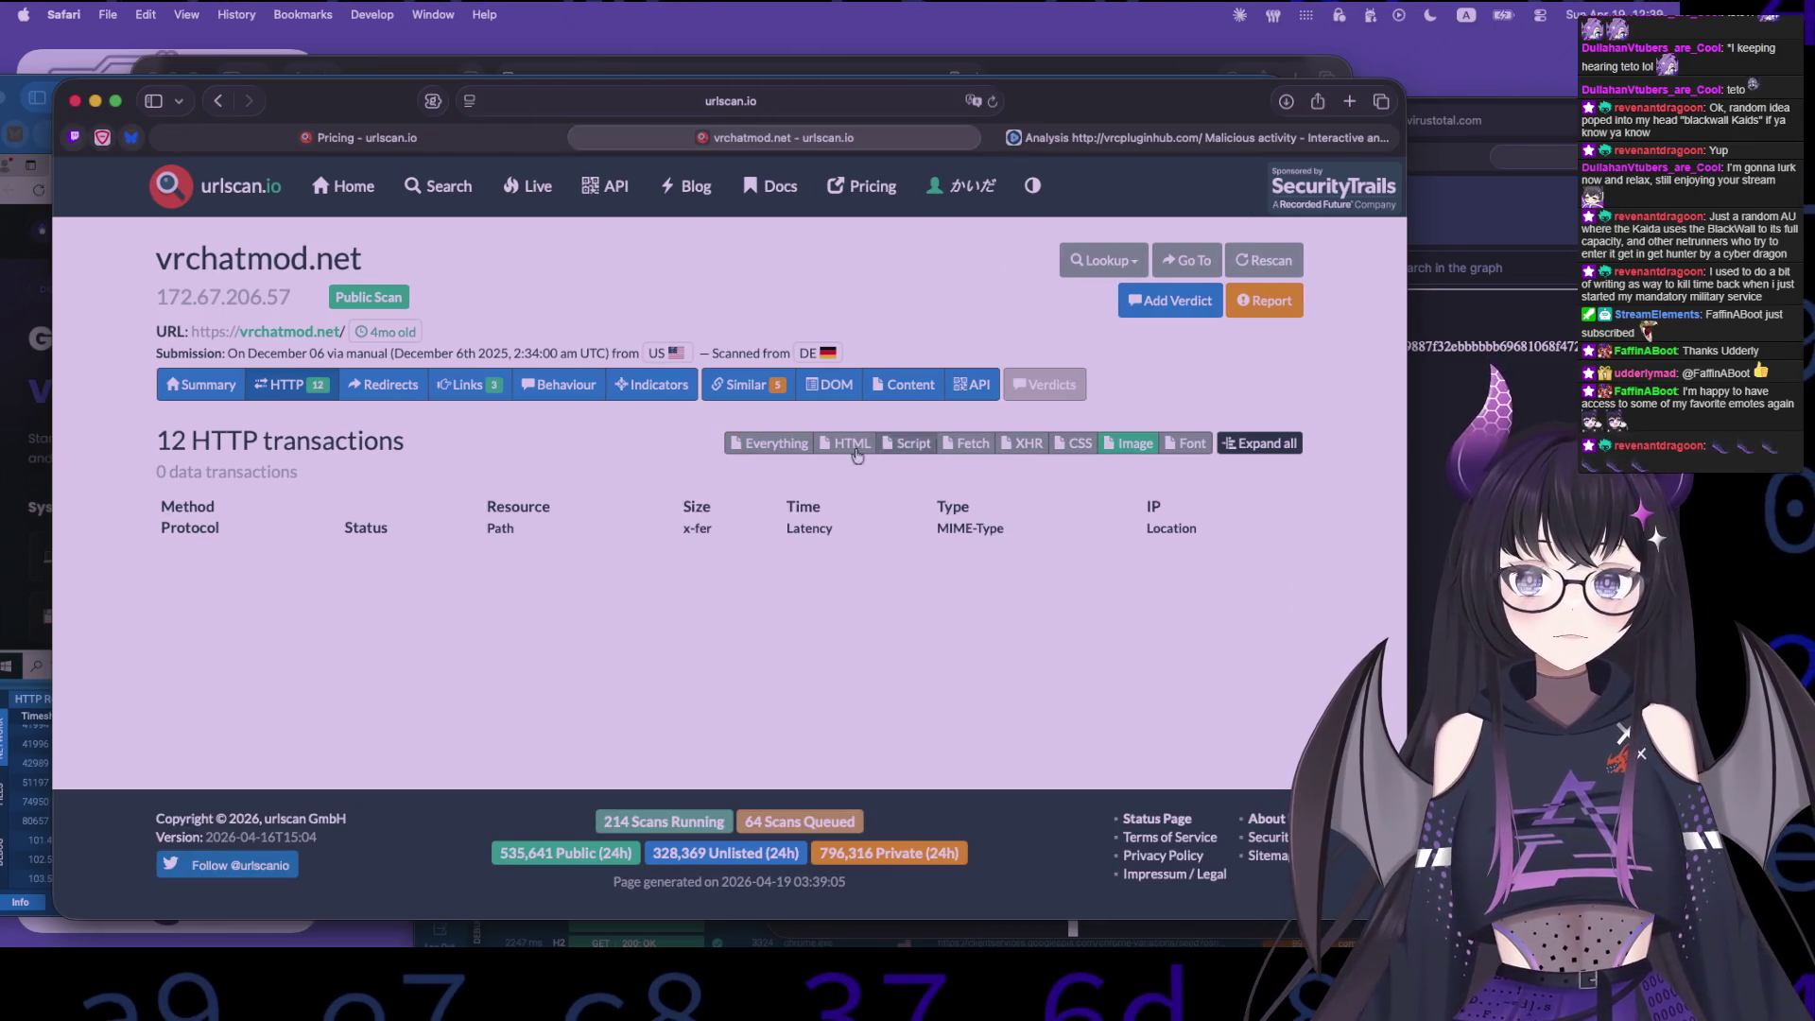
click(768, 444)
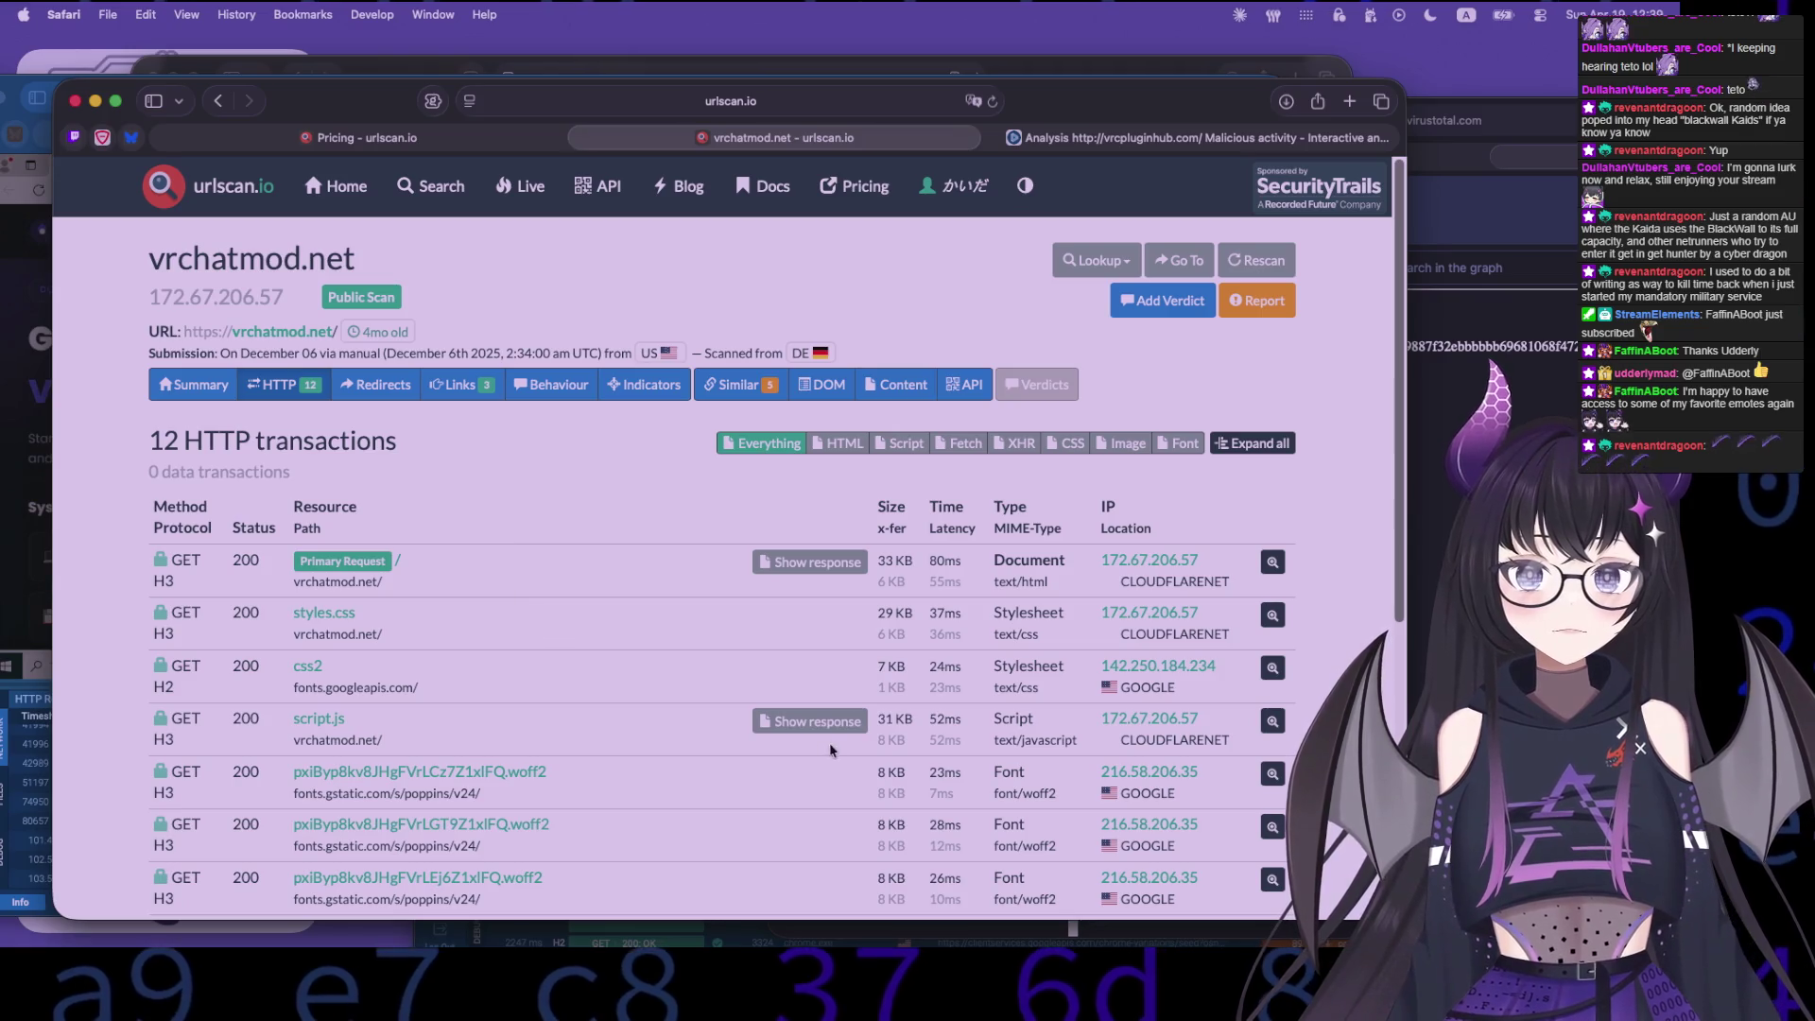
click(810, 720)
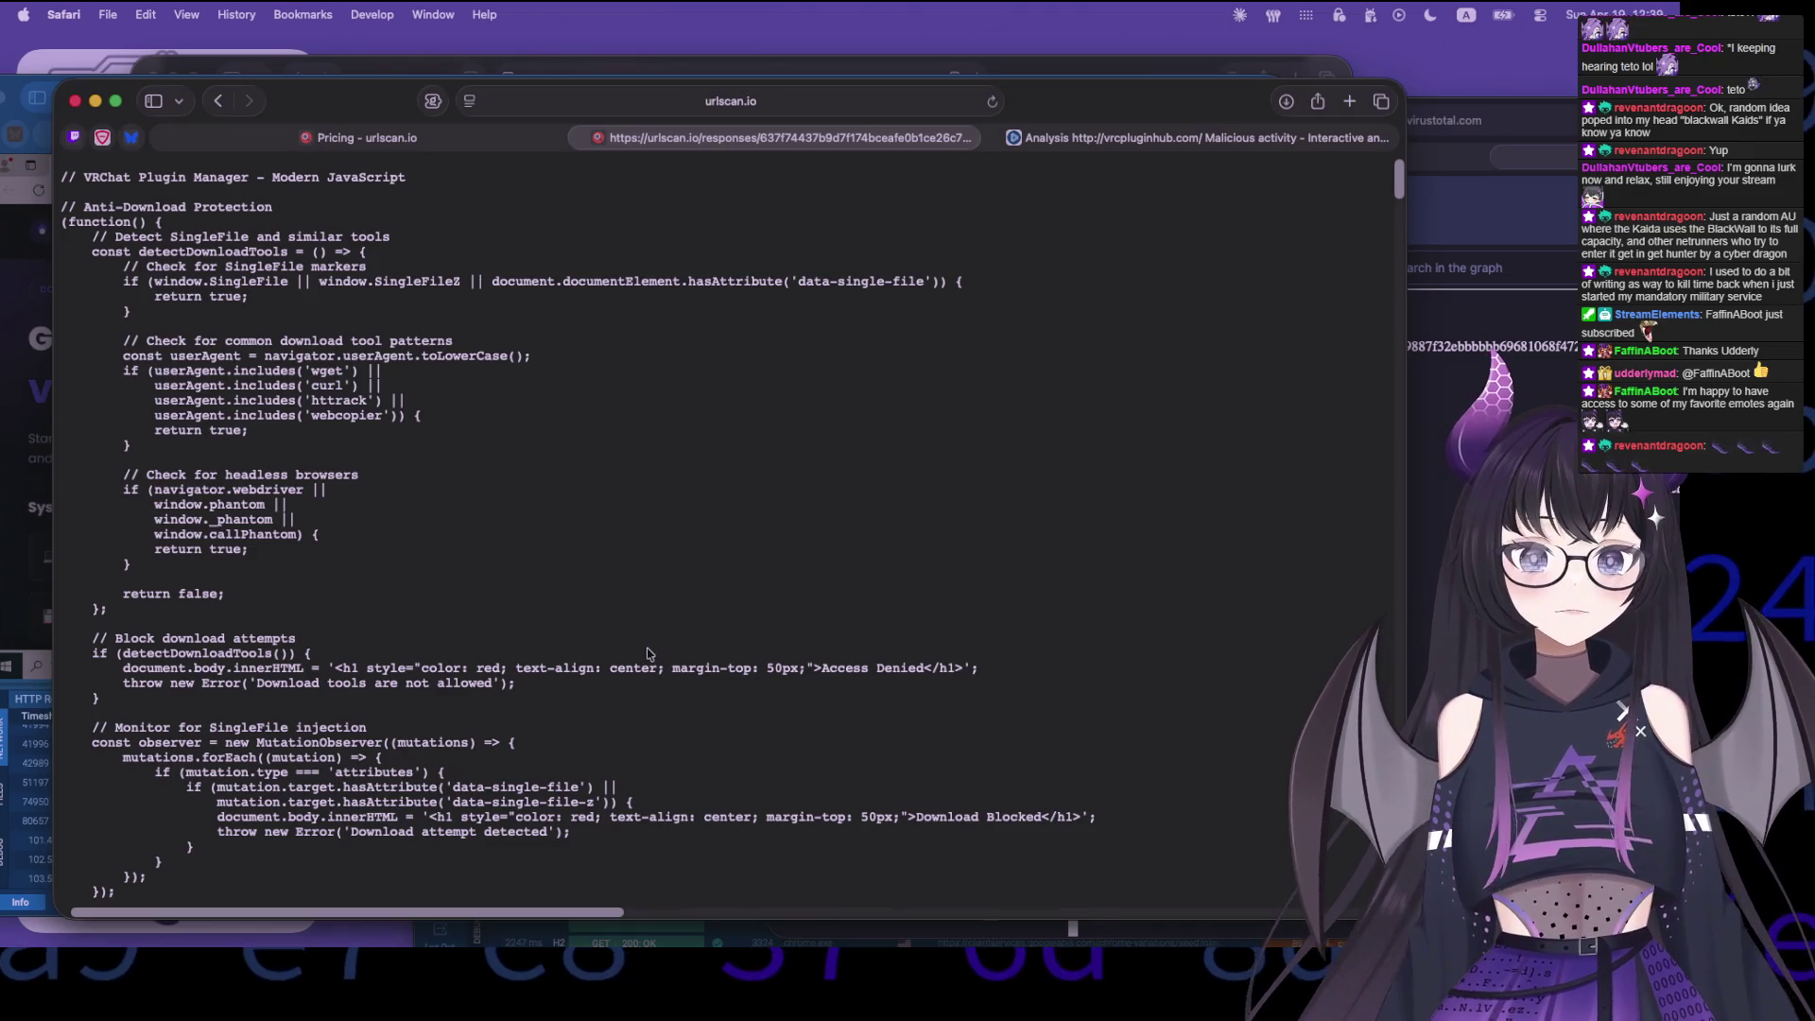
- Copy the Dropbox VRCModhubSetup.exe download URL from script.js's startDownload code
scroll(648, 656, down, 10)
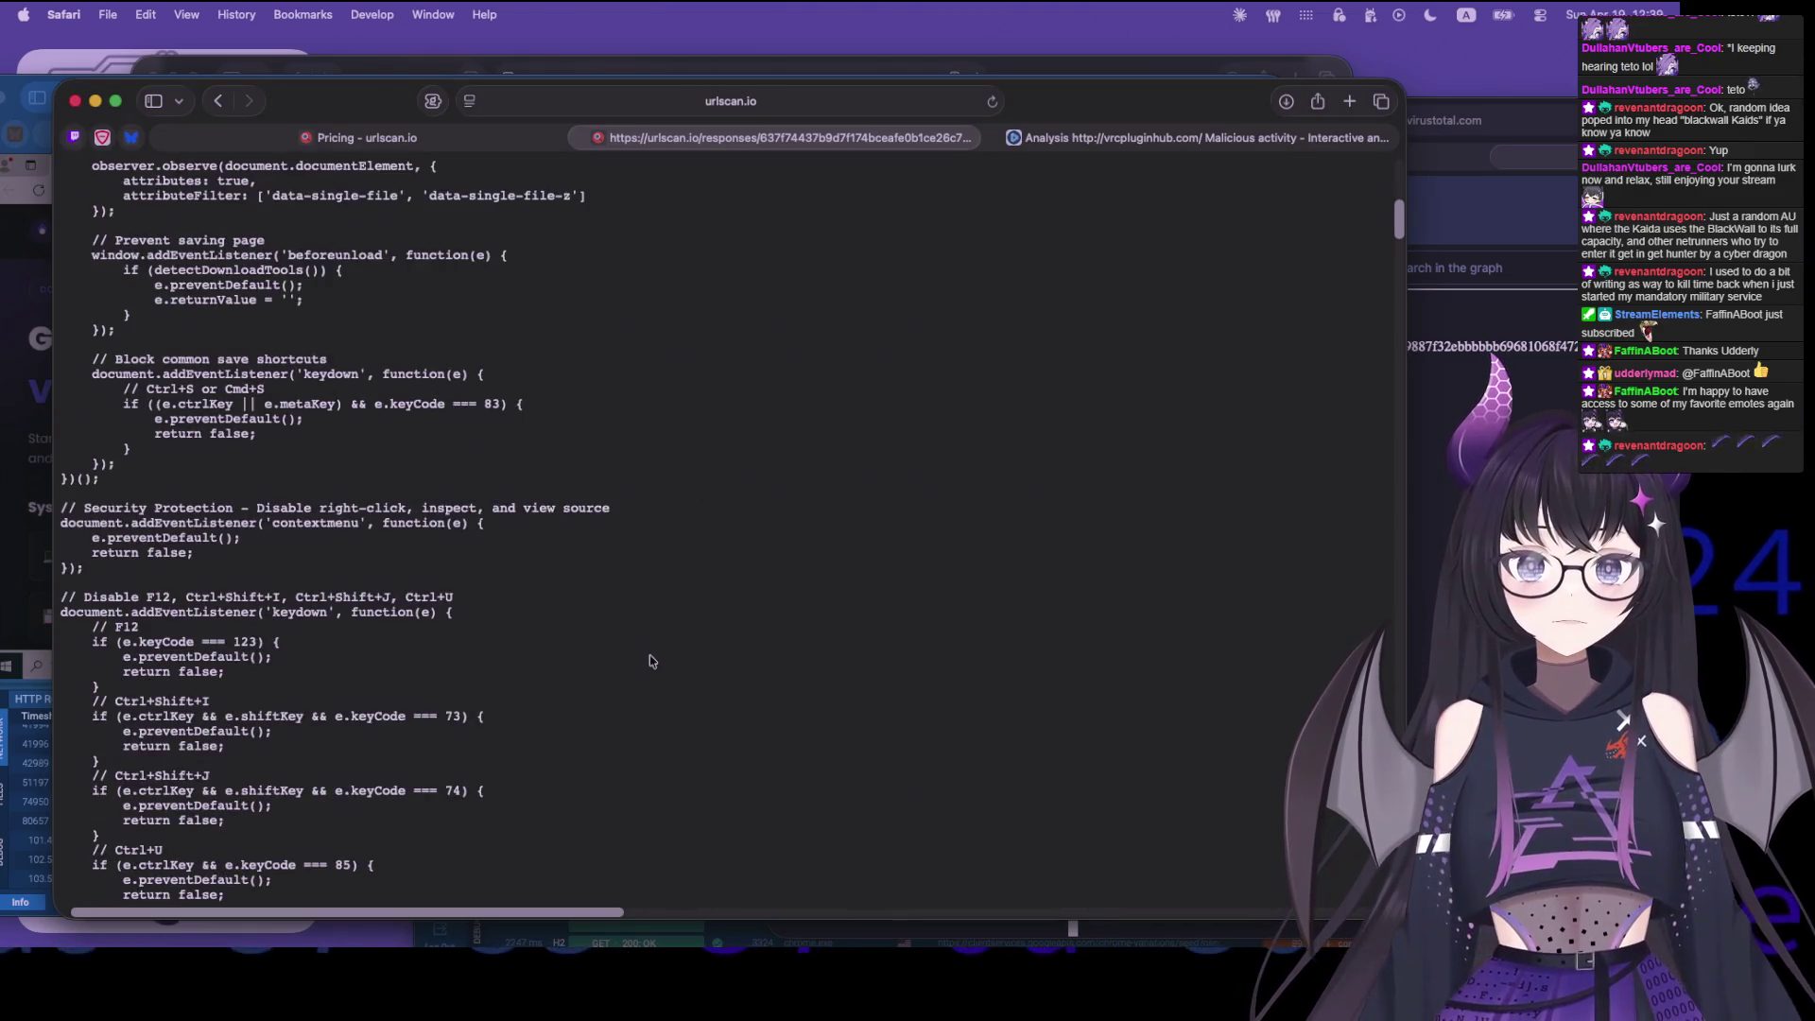
scroll(651, 660, down, 20)
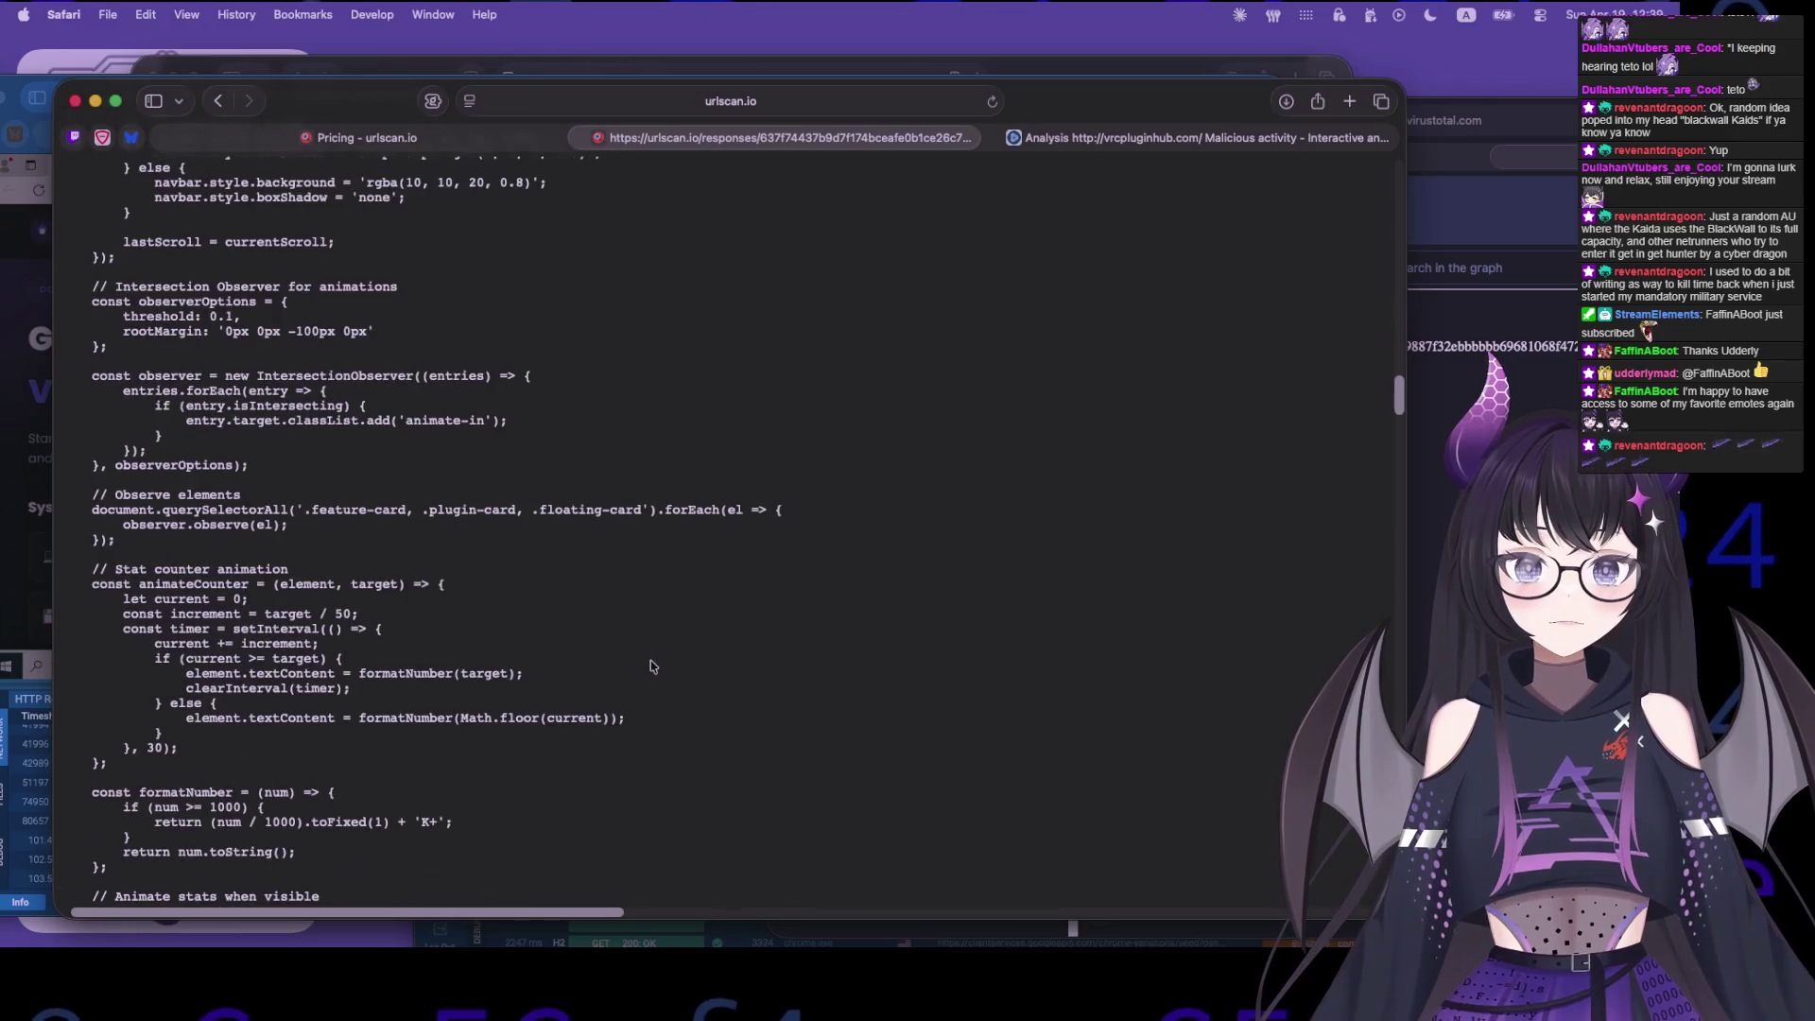
scroll(651, 666, down, 20)
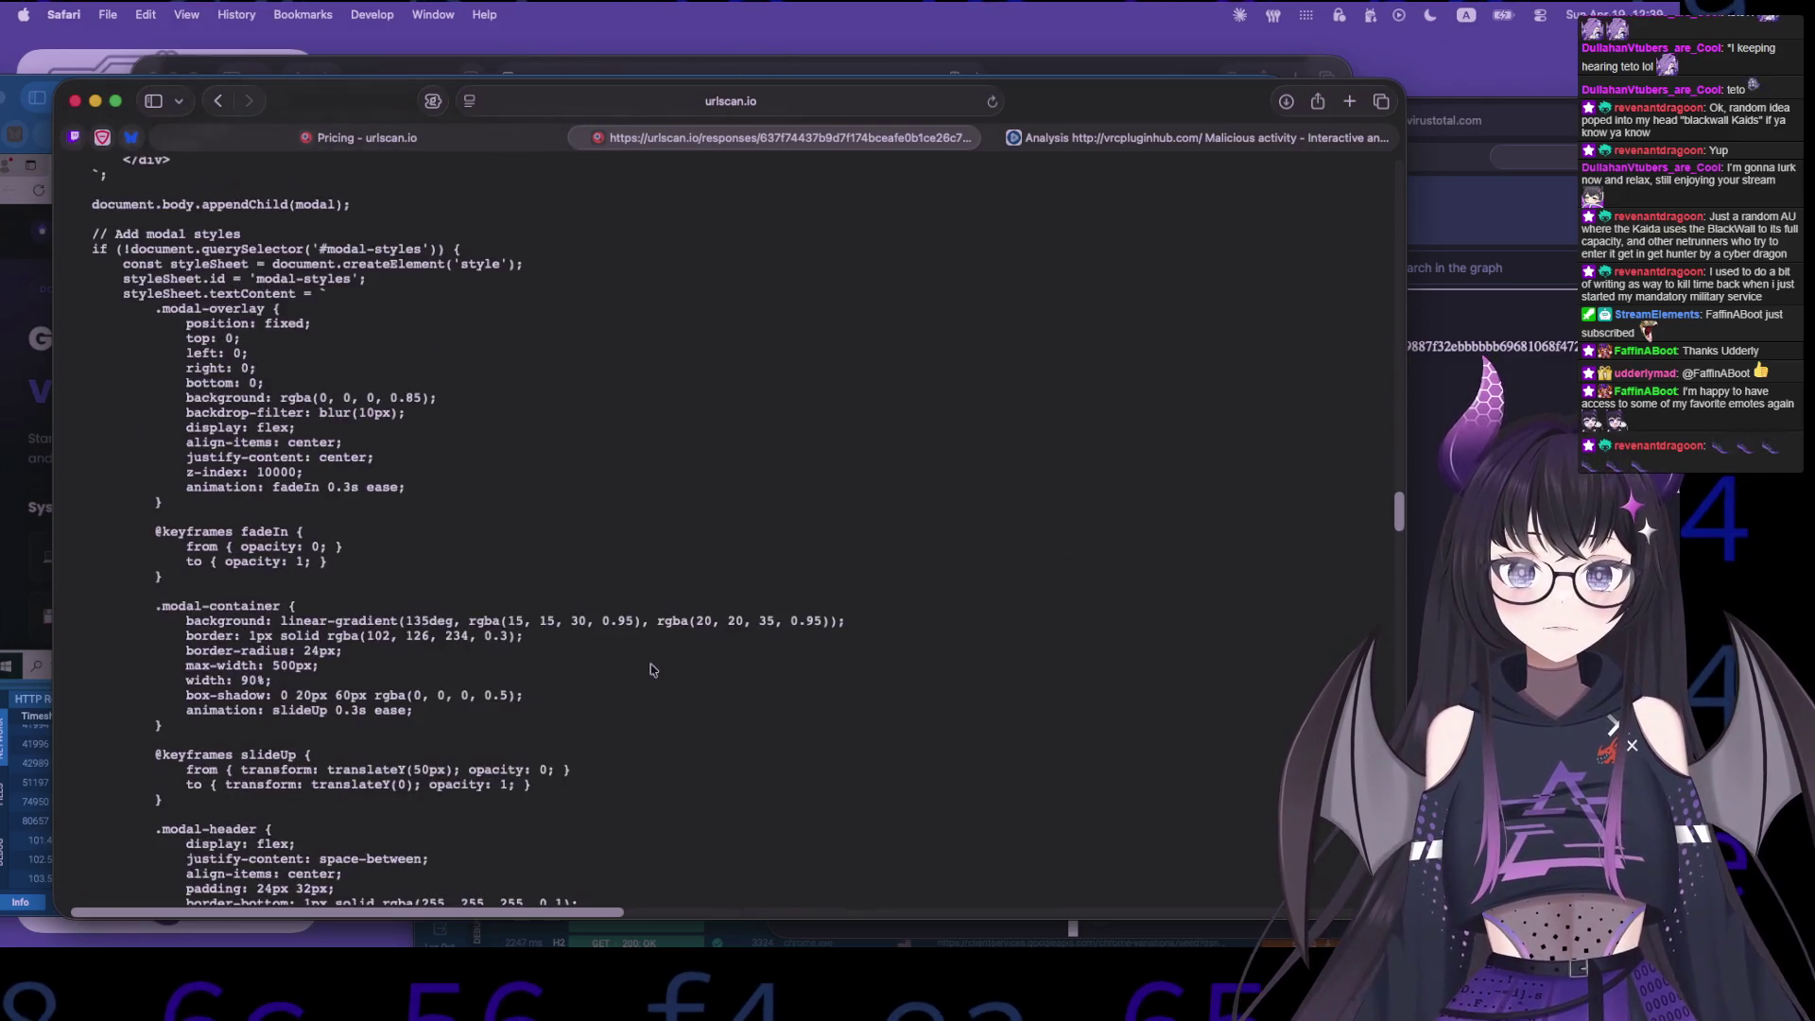
scroll(650, 670, down, 15)
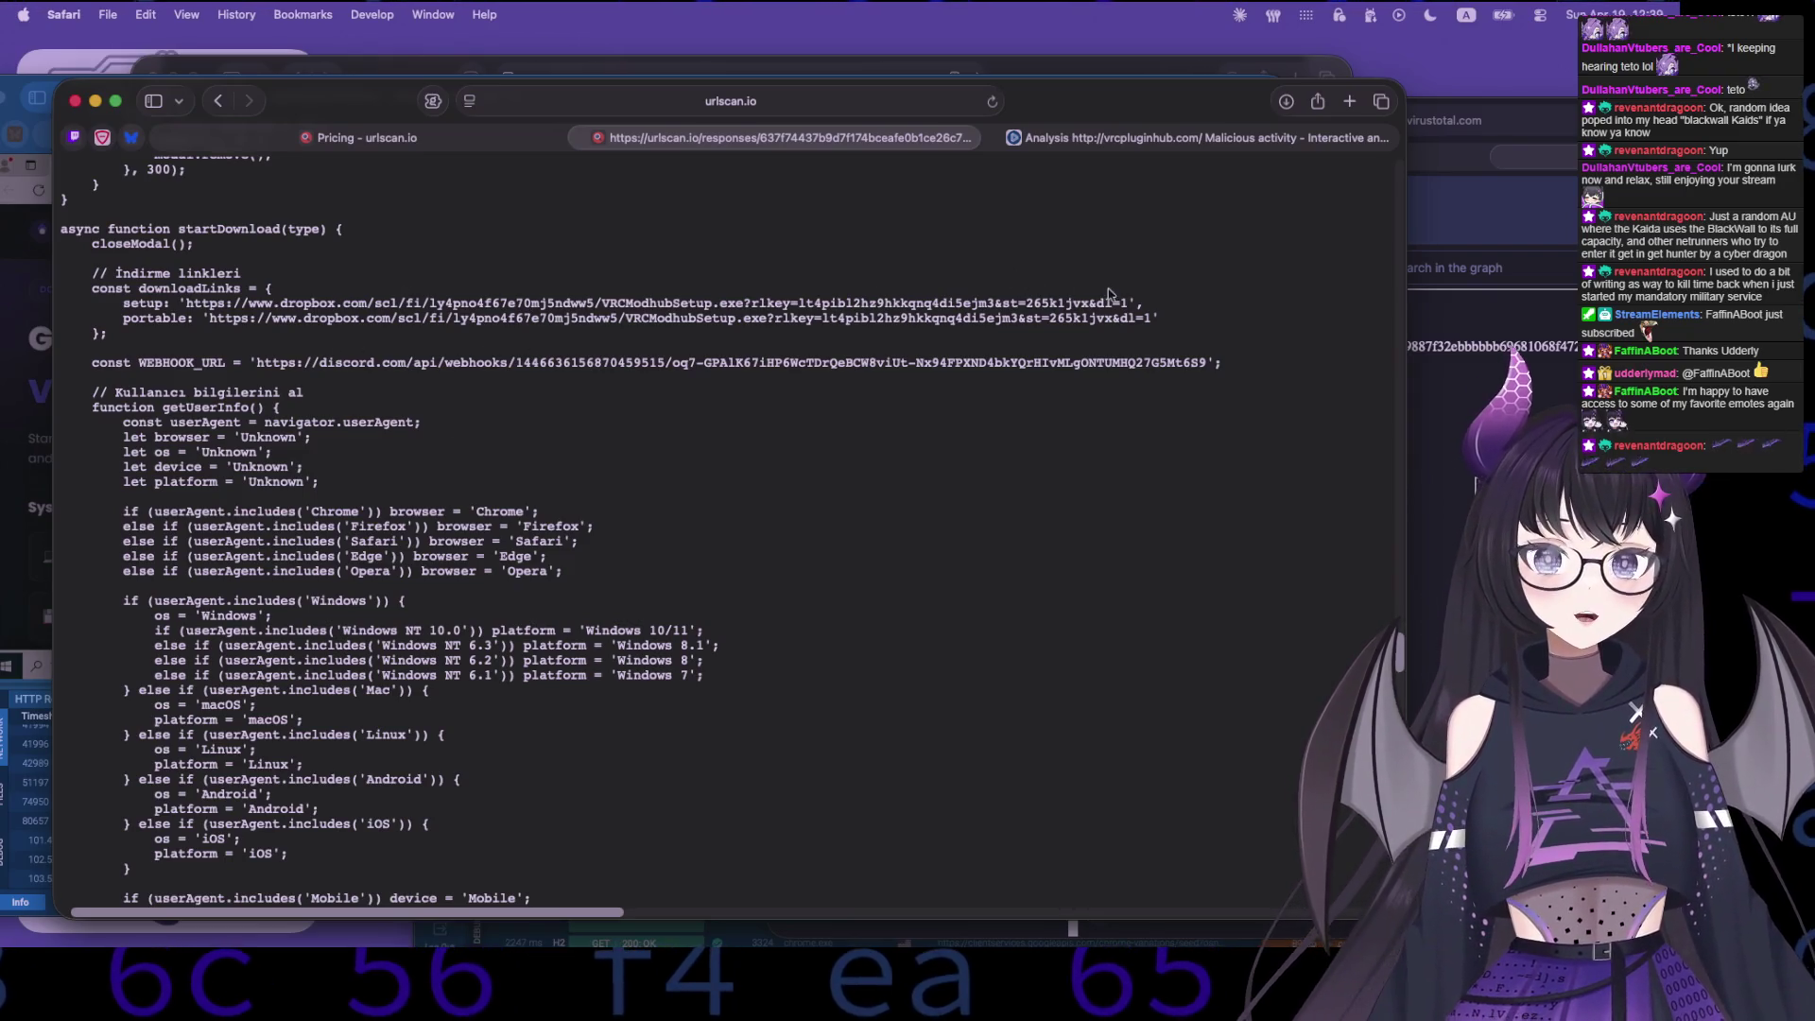
mouse_move(1126, 300)
mouse_down()
mouse_move(237, 255)
mouse_move(187, 302)
mouse_up()
right_click(216, 303)
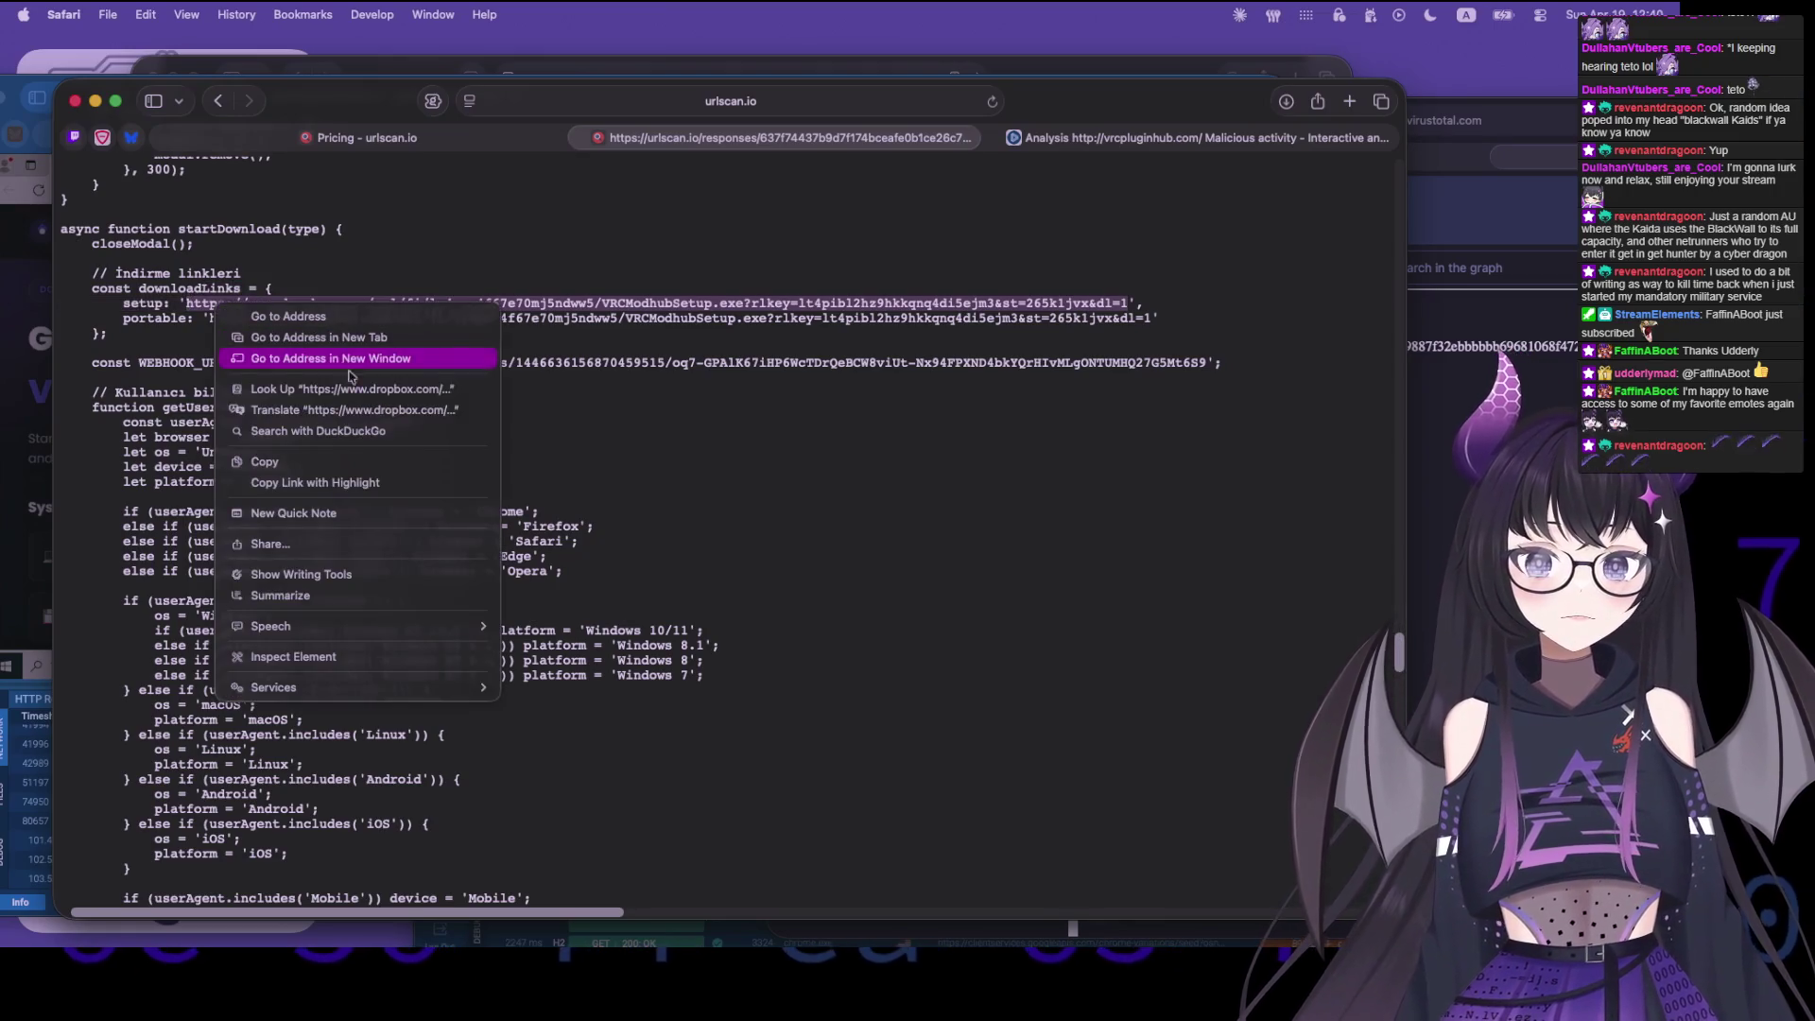
click(353, 472)
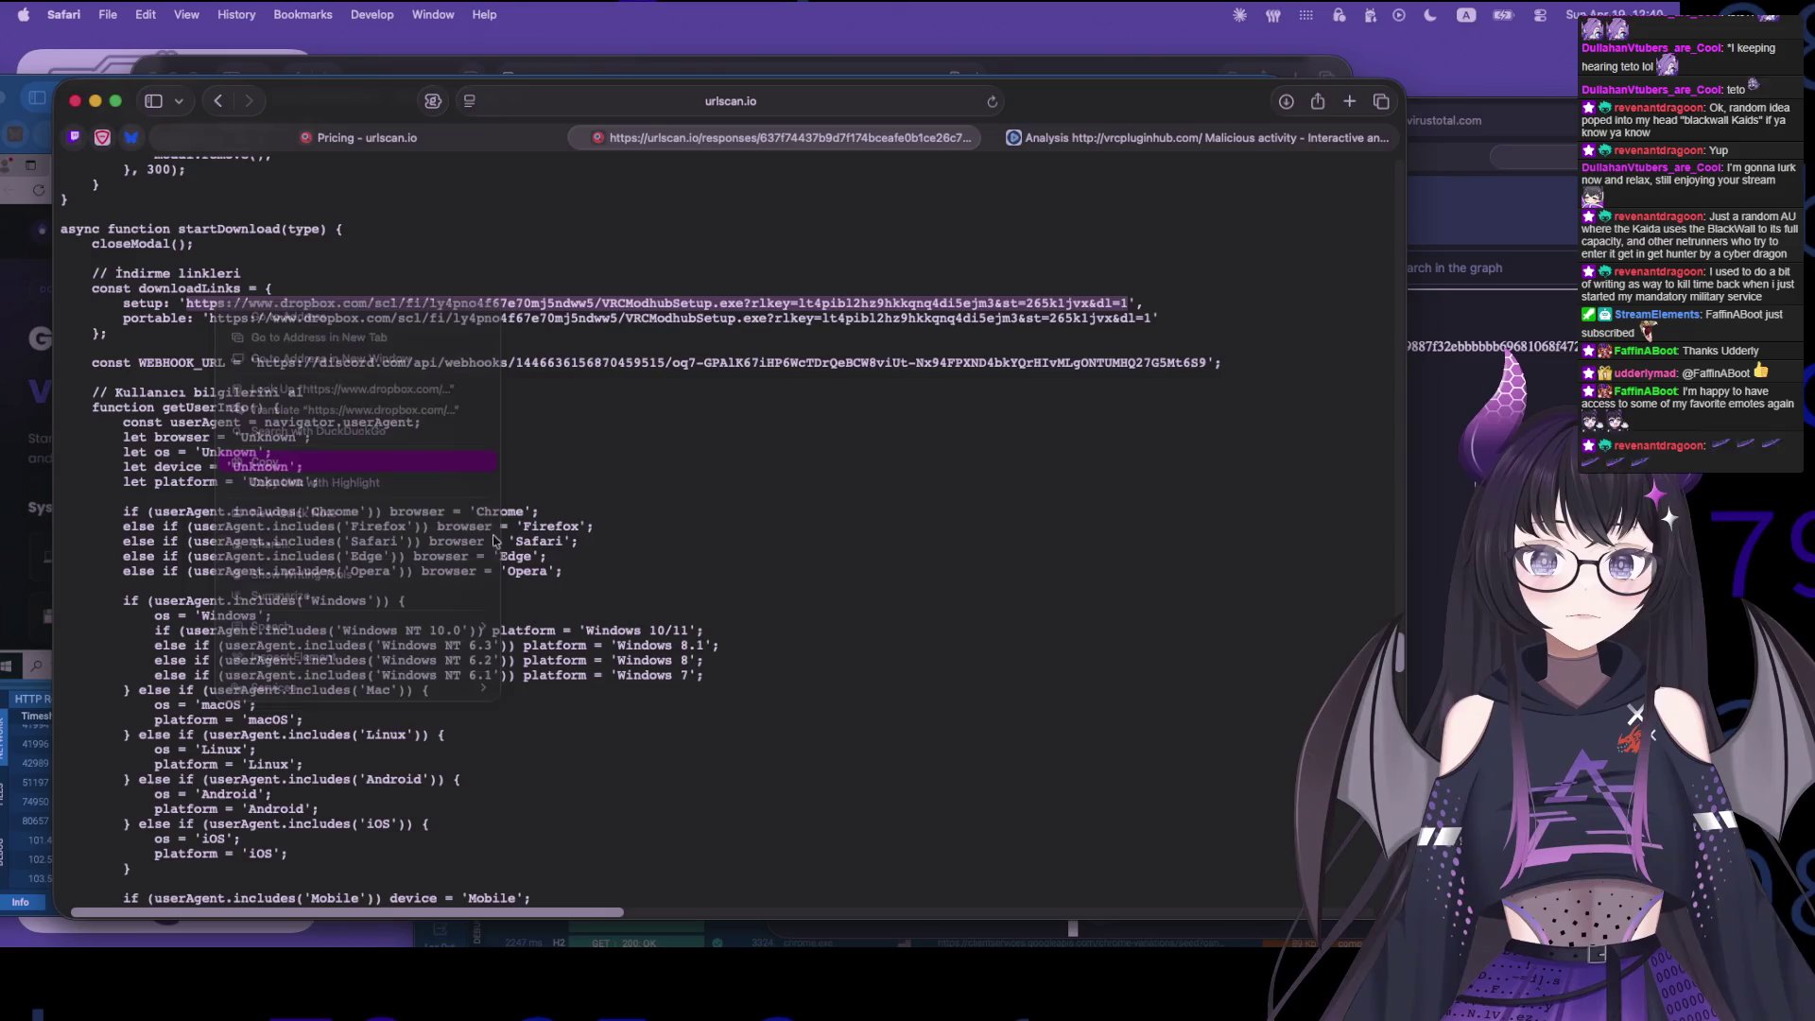
key(super+Tab)
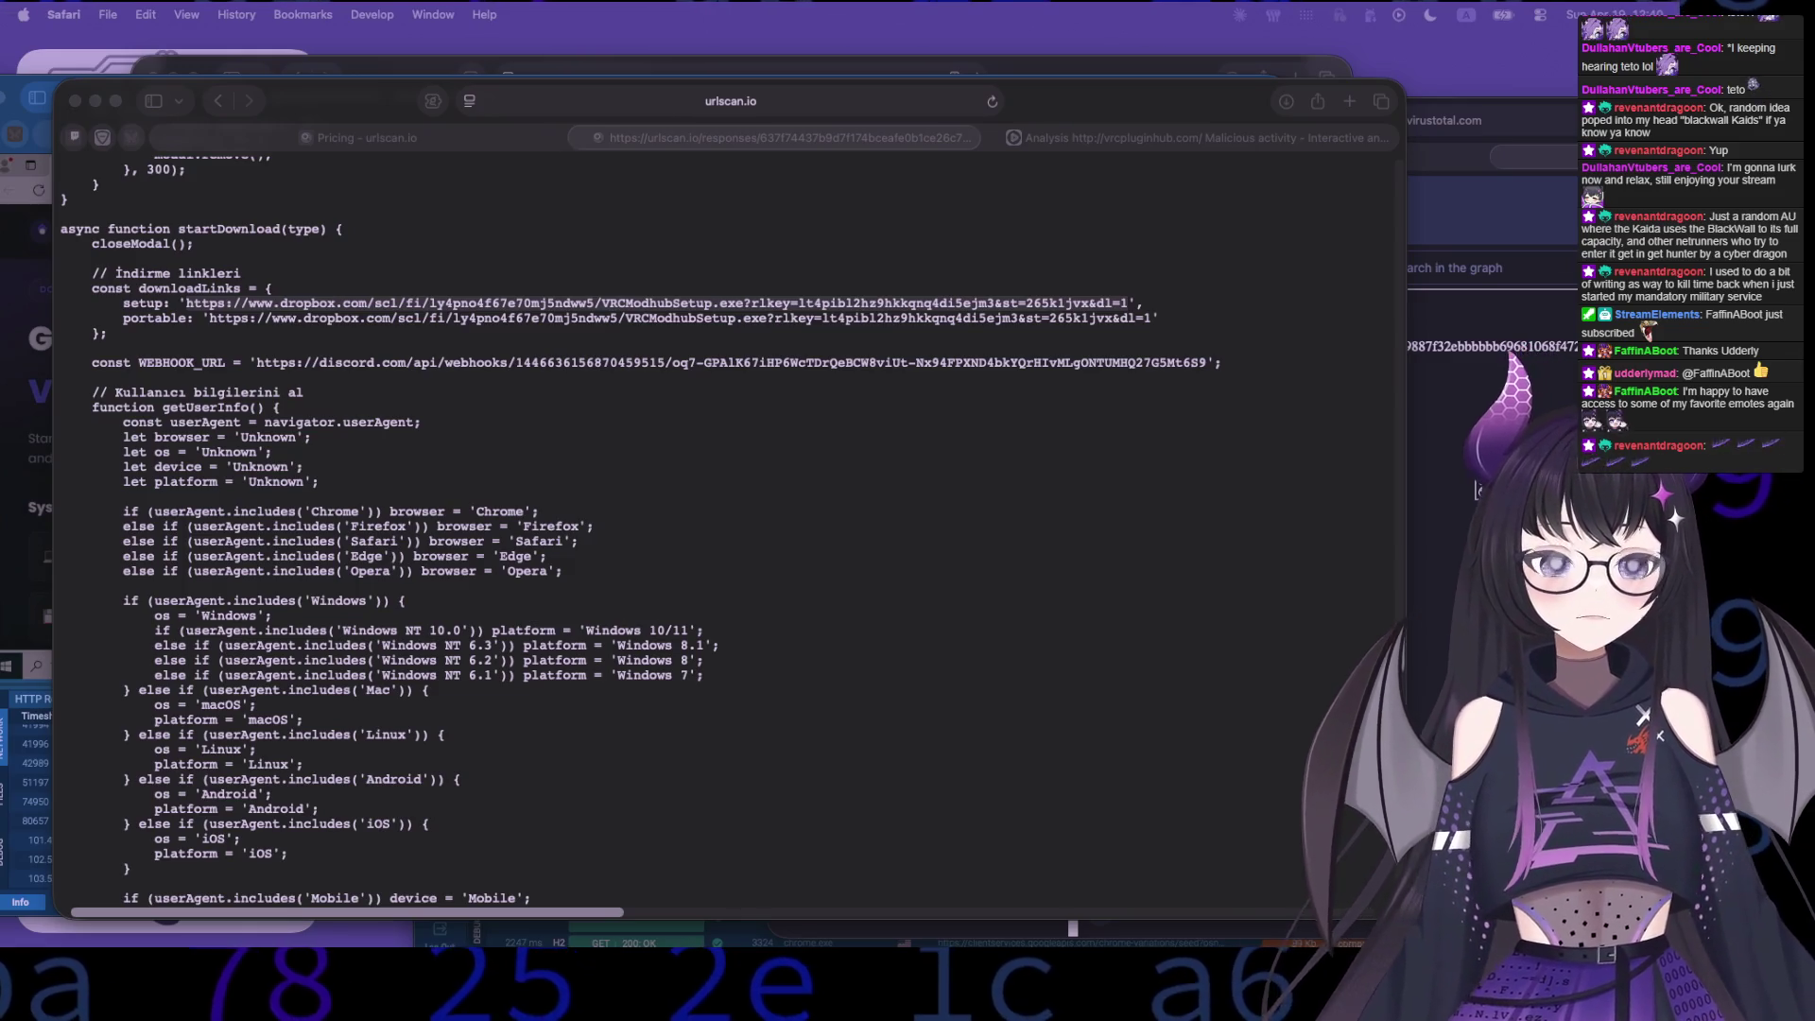
- Load the copied Dropbox setup link in Tor Browser, then bring Safari back
key(super+v)
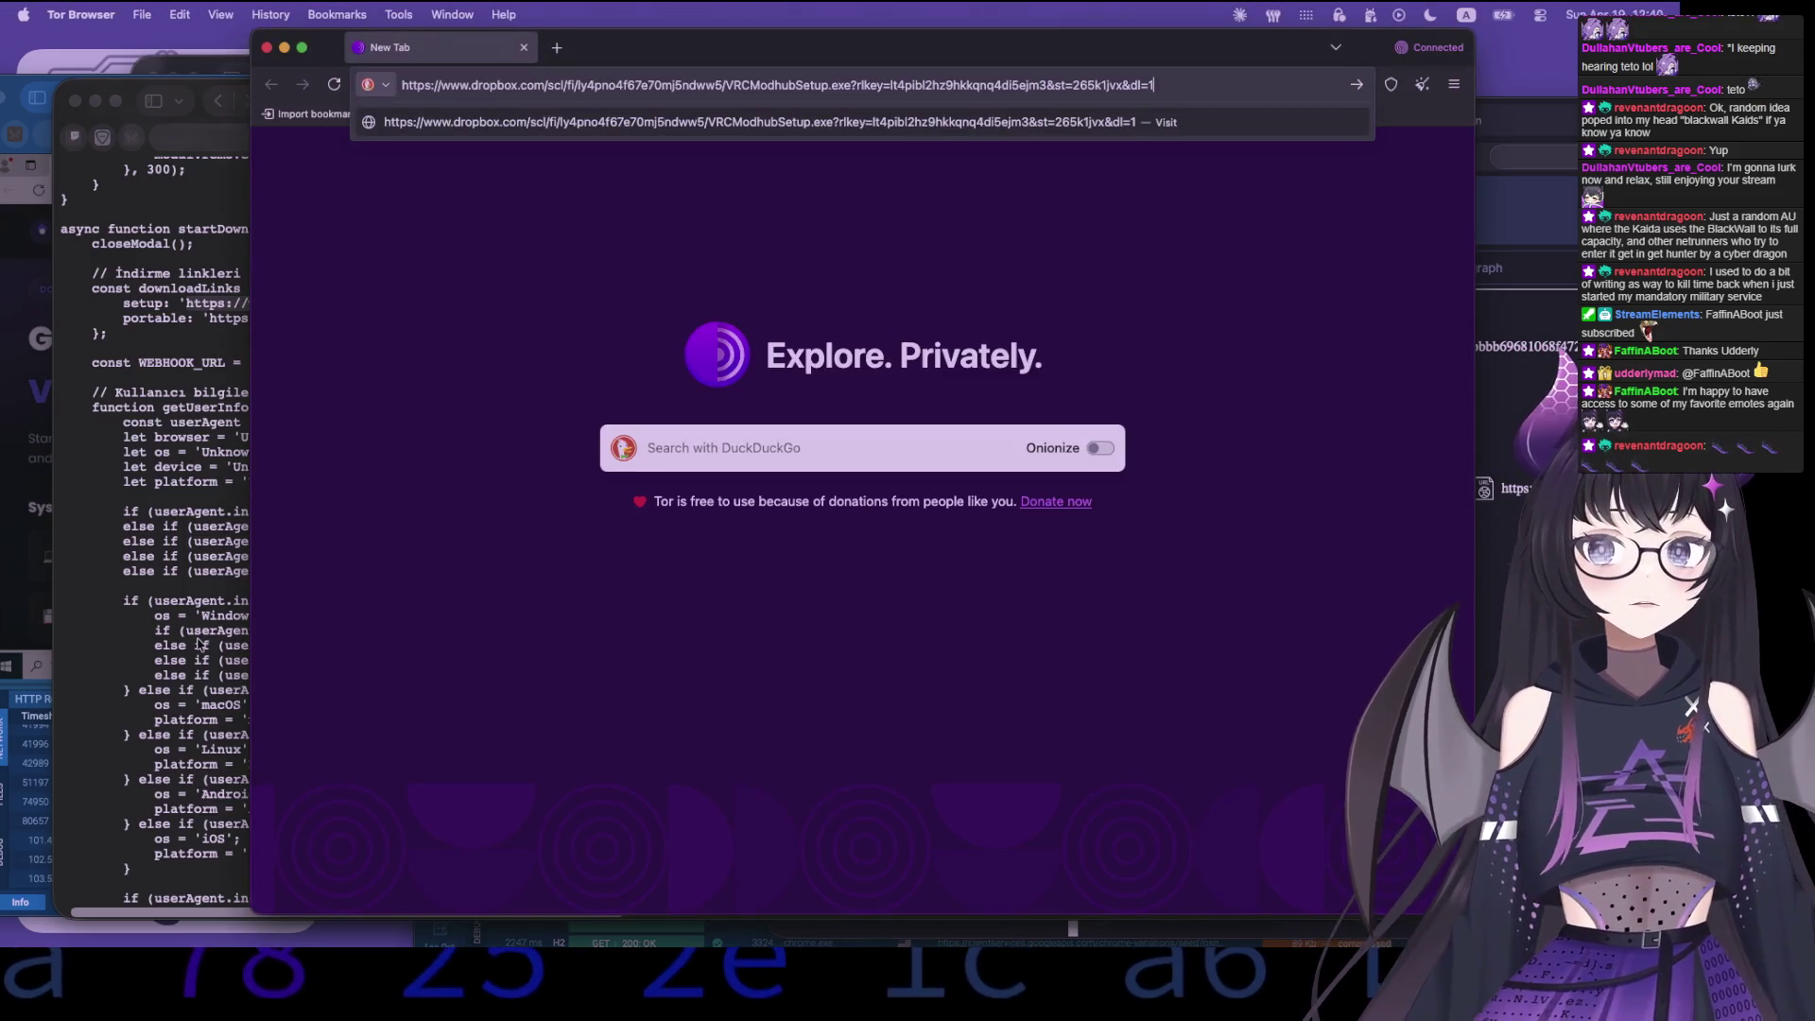
key(Return)
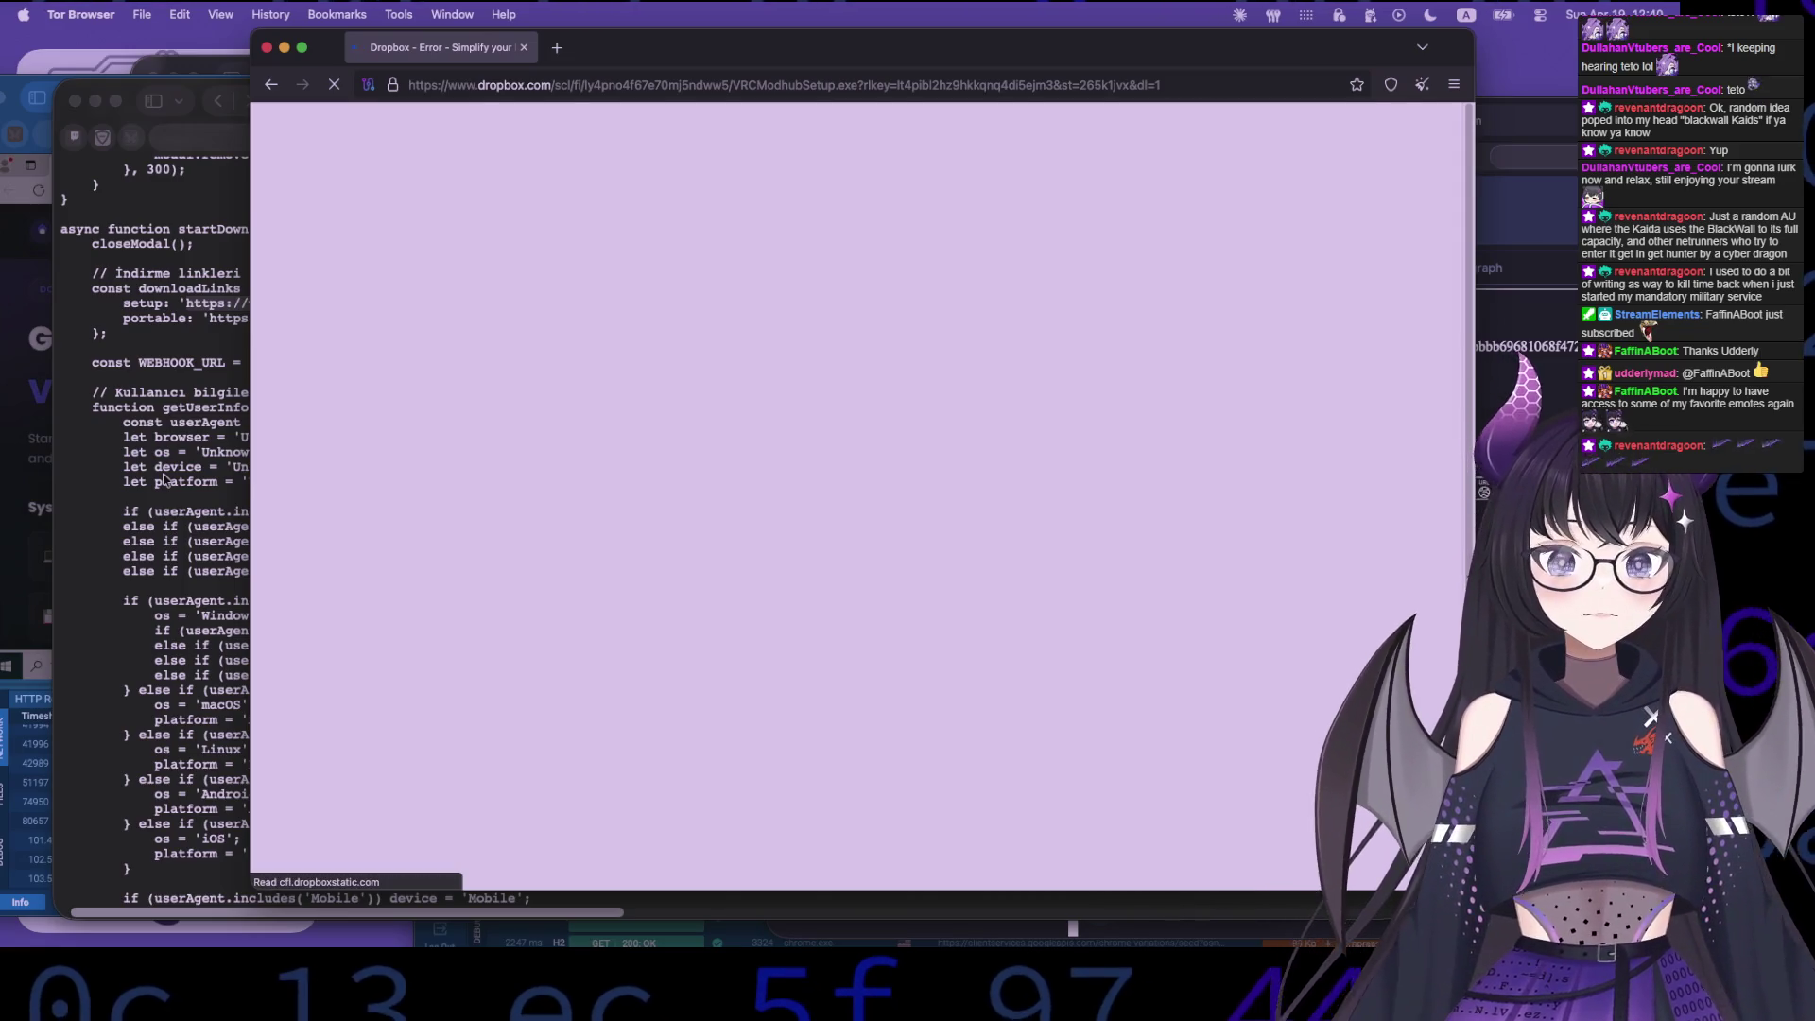
click(164, 479)
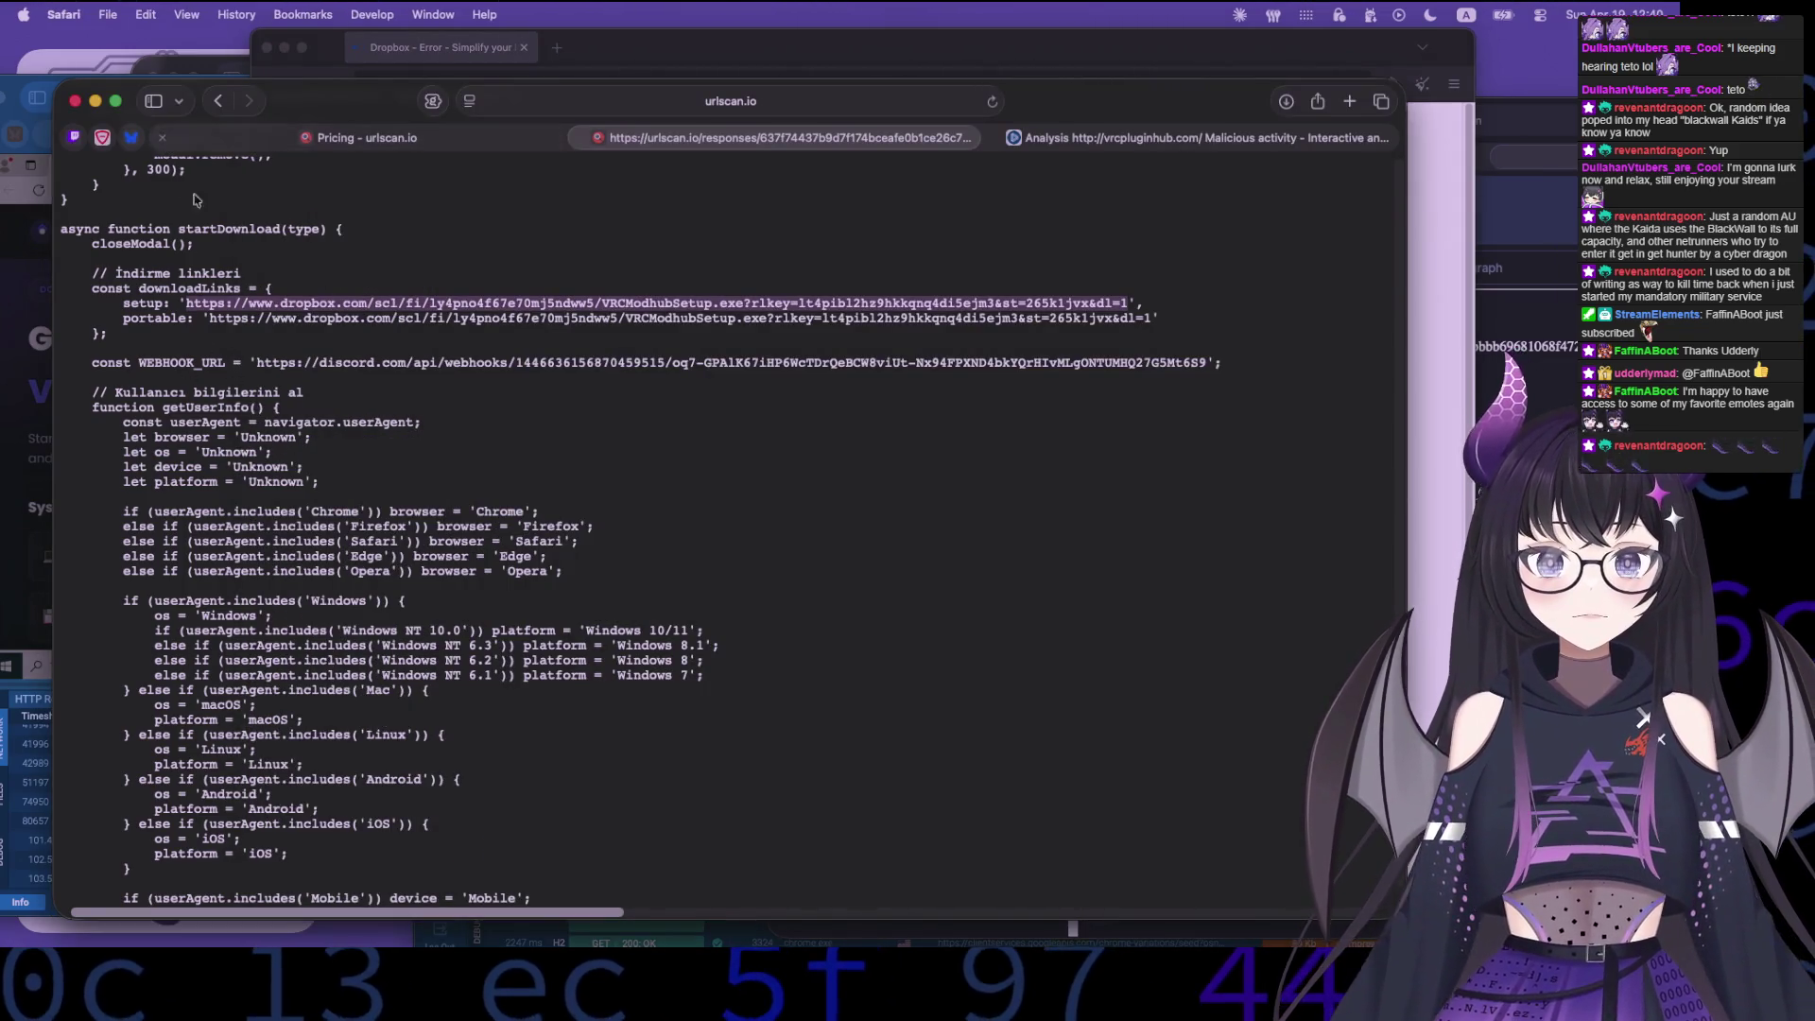
- Scroll vrchatmod.net's similar hits, then glance at the ANY.RUN tab and reposition the window
scroll(230, 469, down, 20)
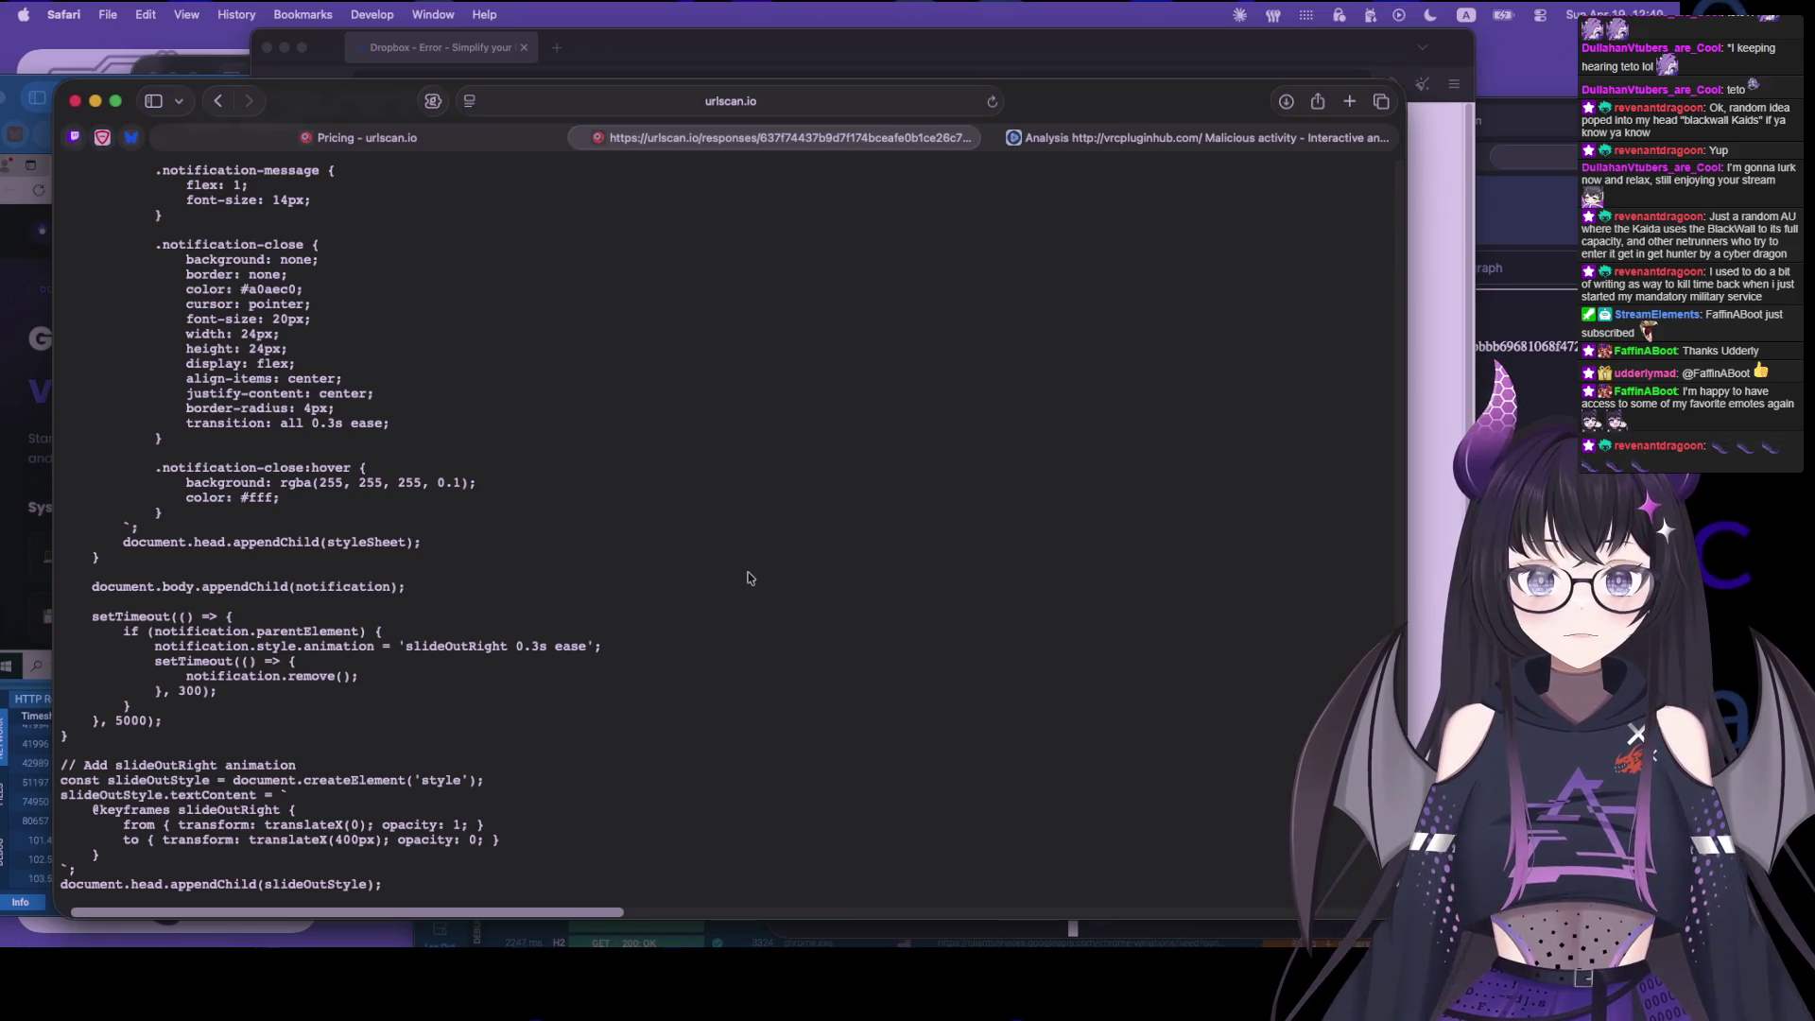
scroll(749, 577, up, 20)
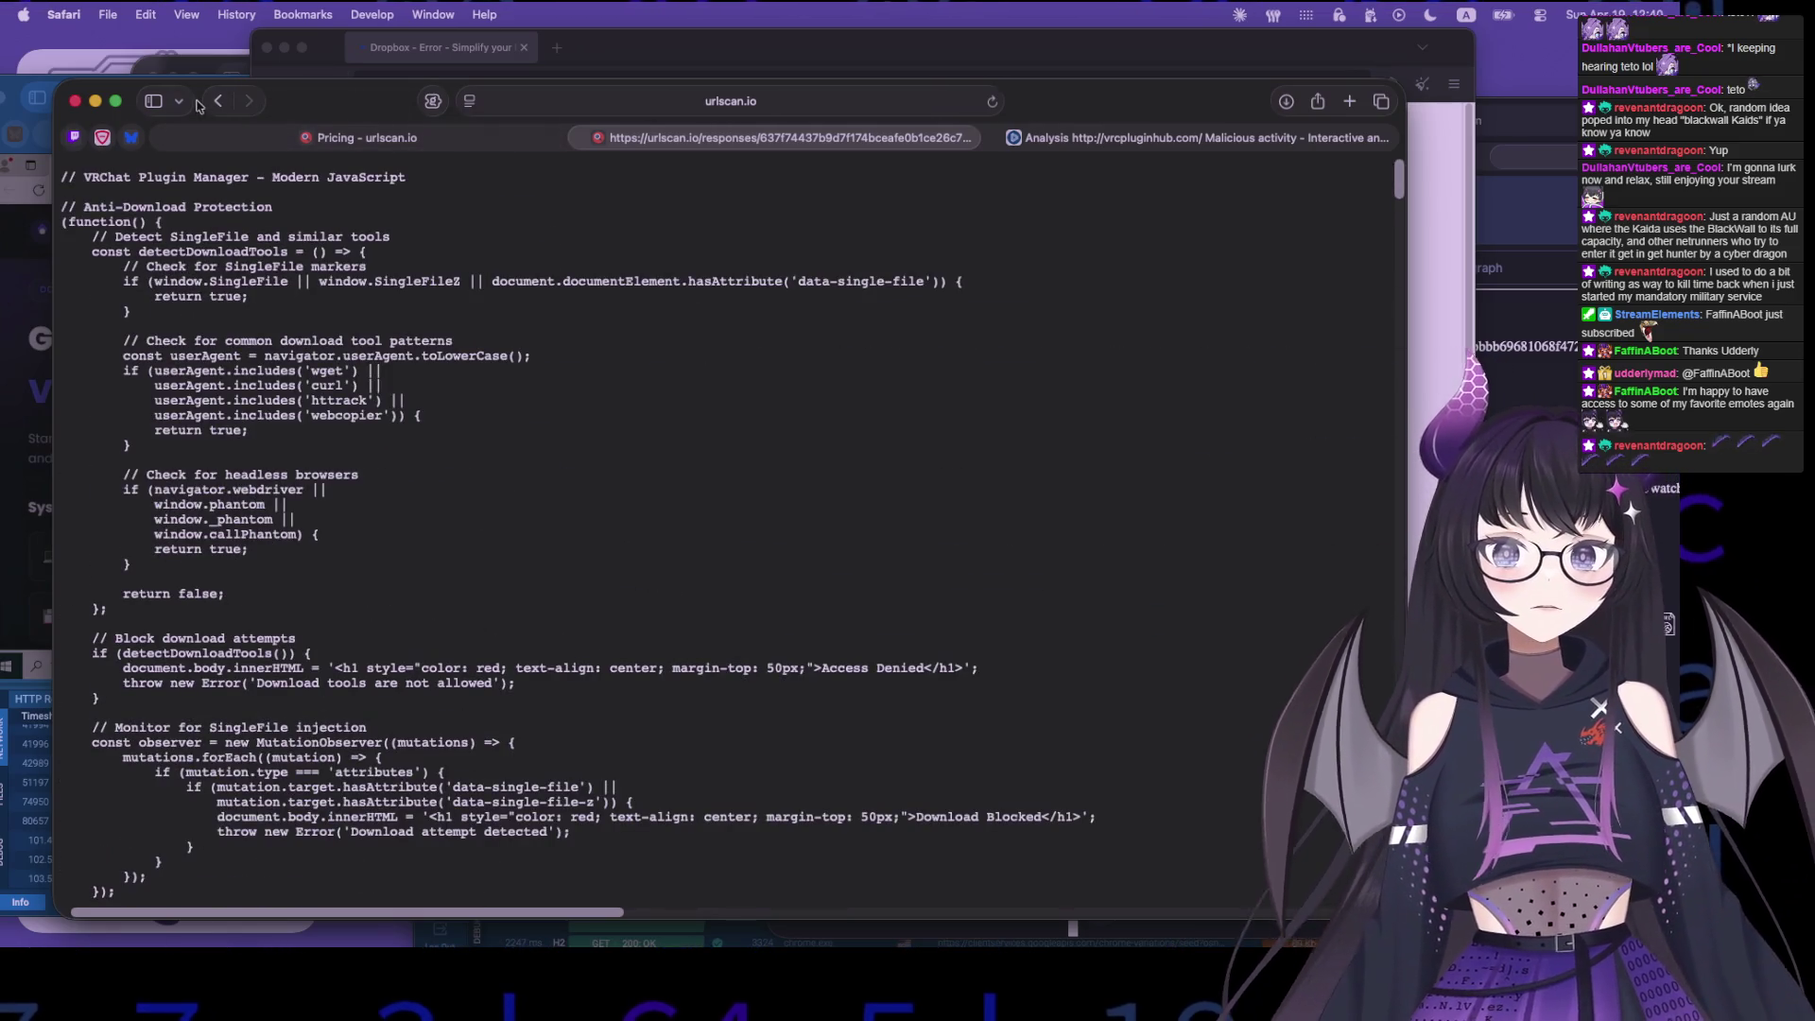
click(217, 101)
click(1197, 138)
mouse_move(1098, 116)
mouse_down()
mouse_move(1014, 204)
mouse_move(682, 774)
mouse_move(1093, 79)
mouse_up()
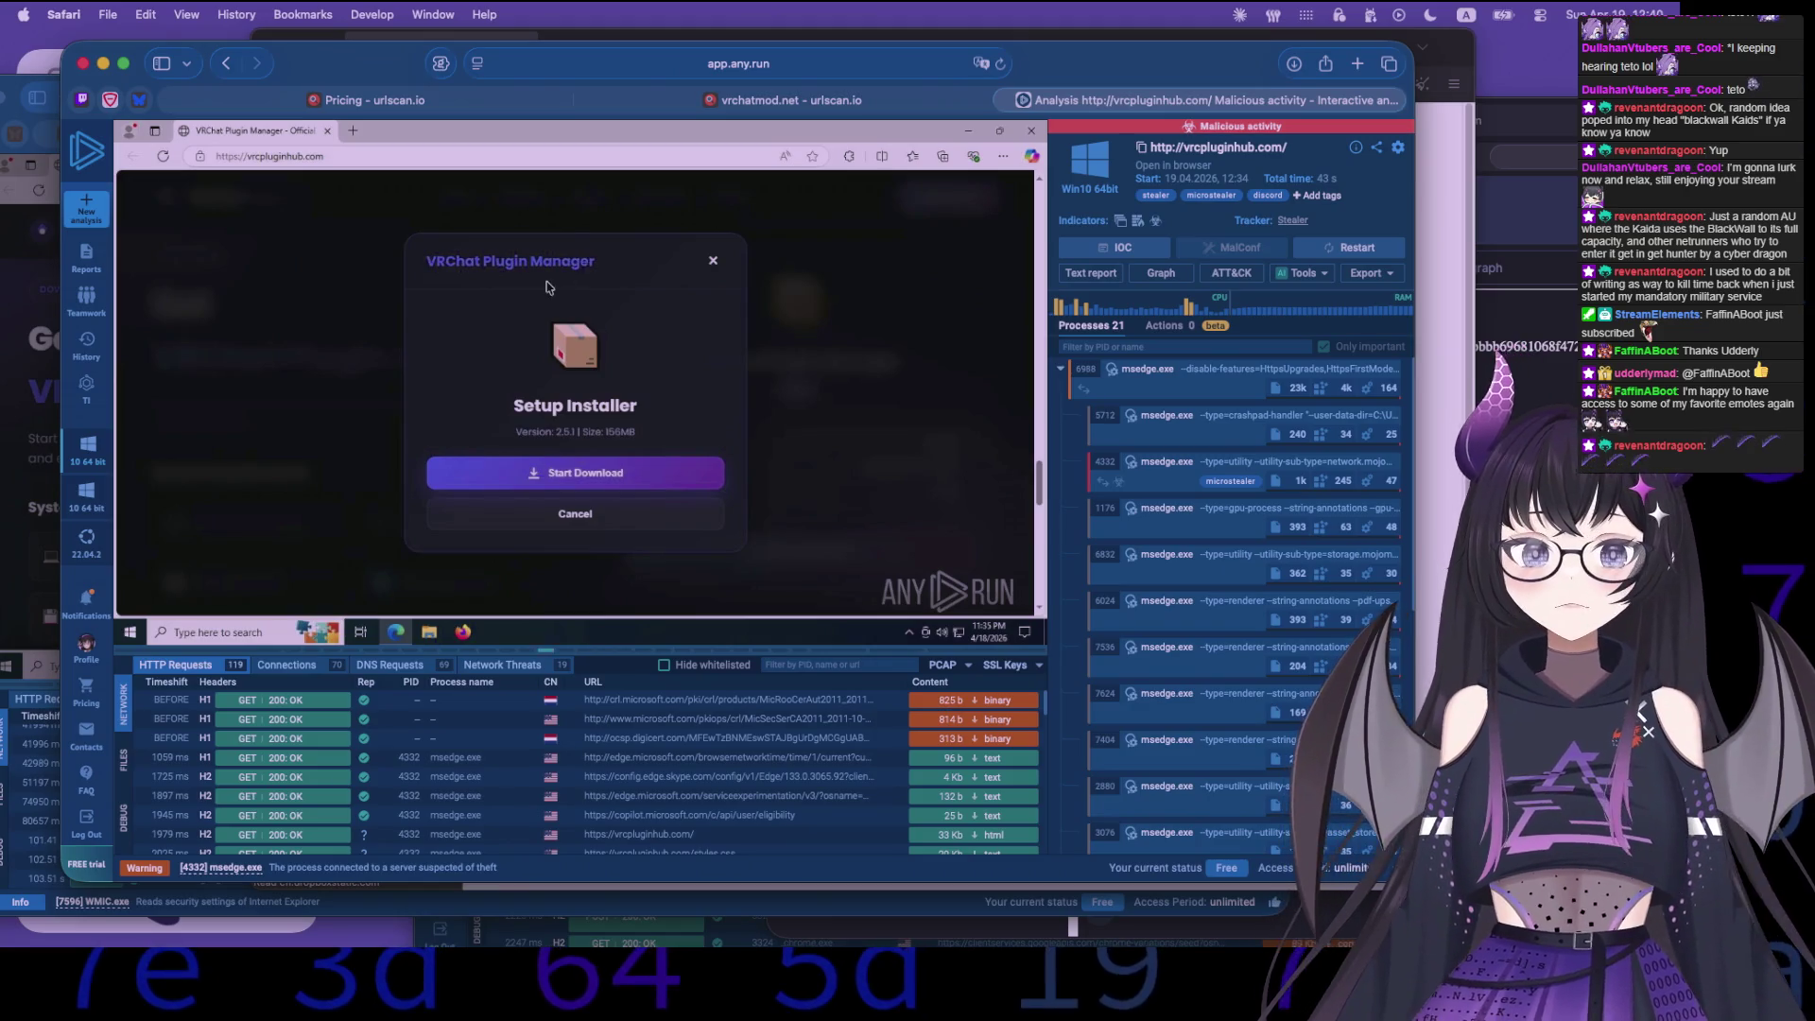
- Review the vrchatmod.net scan page again and bring up the urlscan Pricing page
click(605, 100)
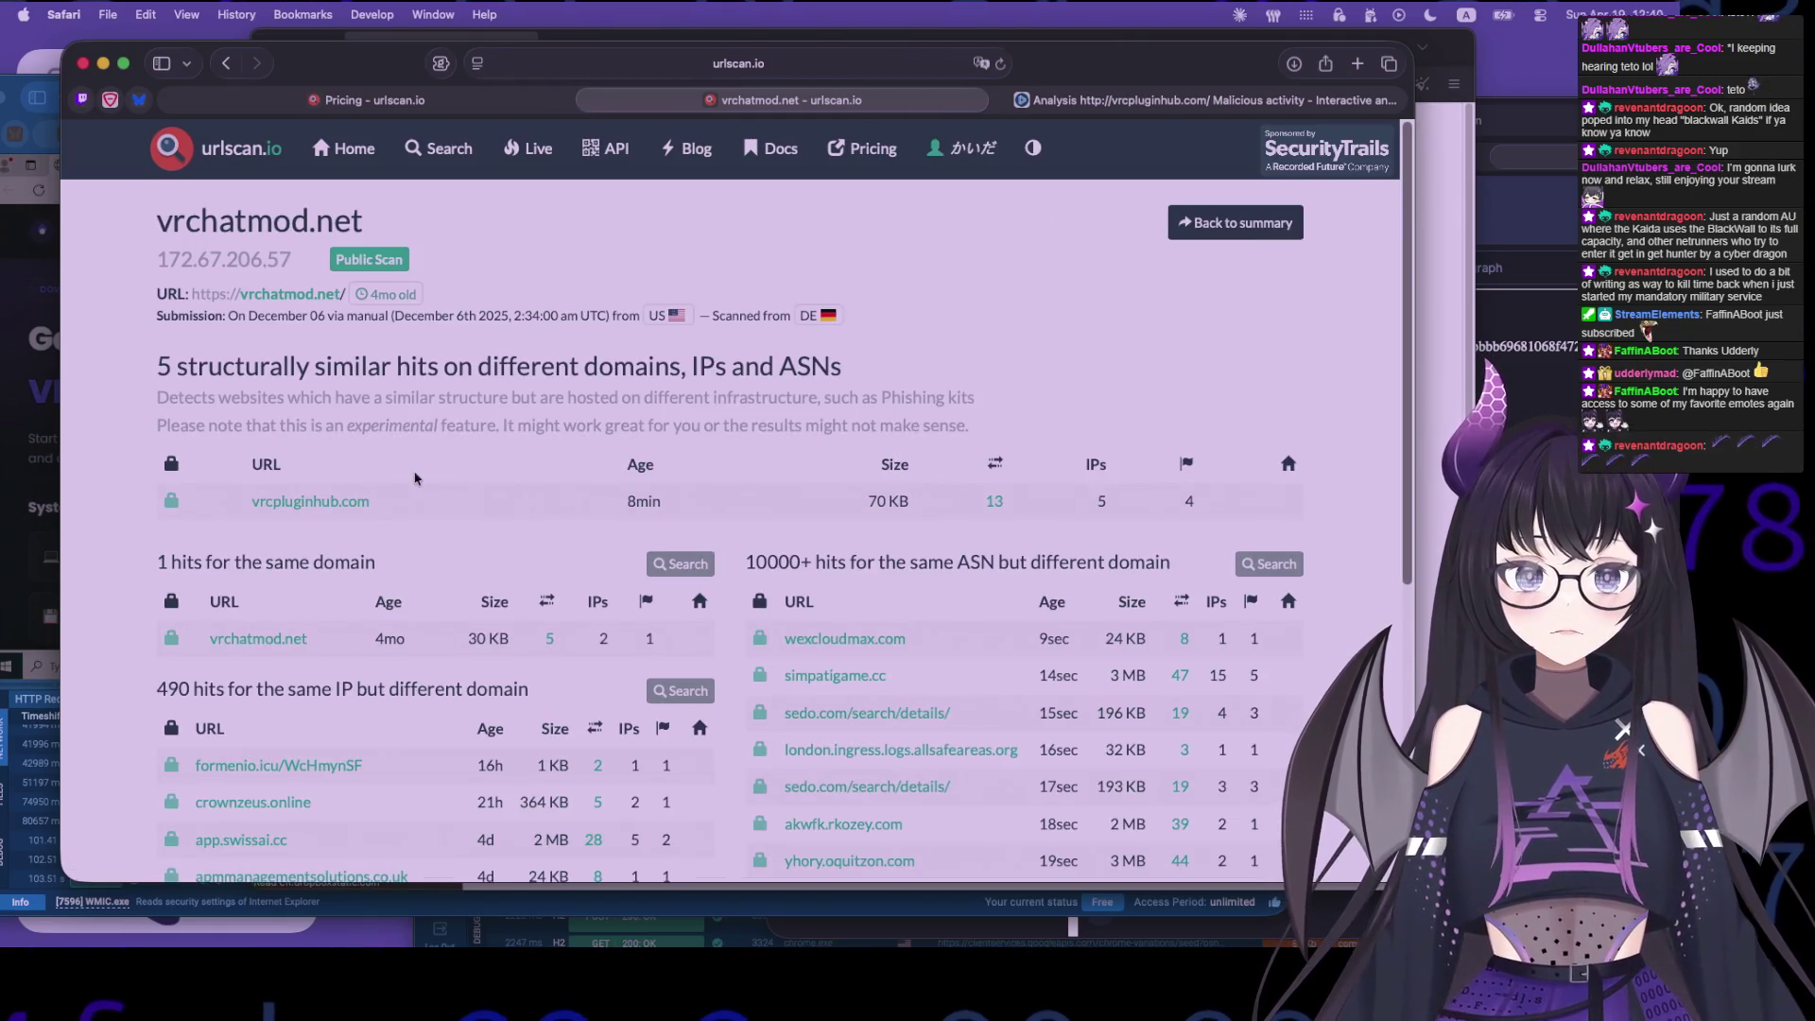
scroll(489, 609, down, 3)
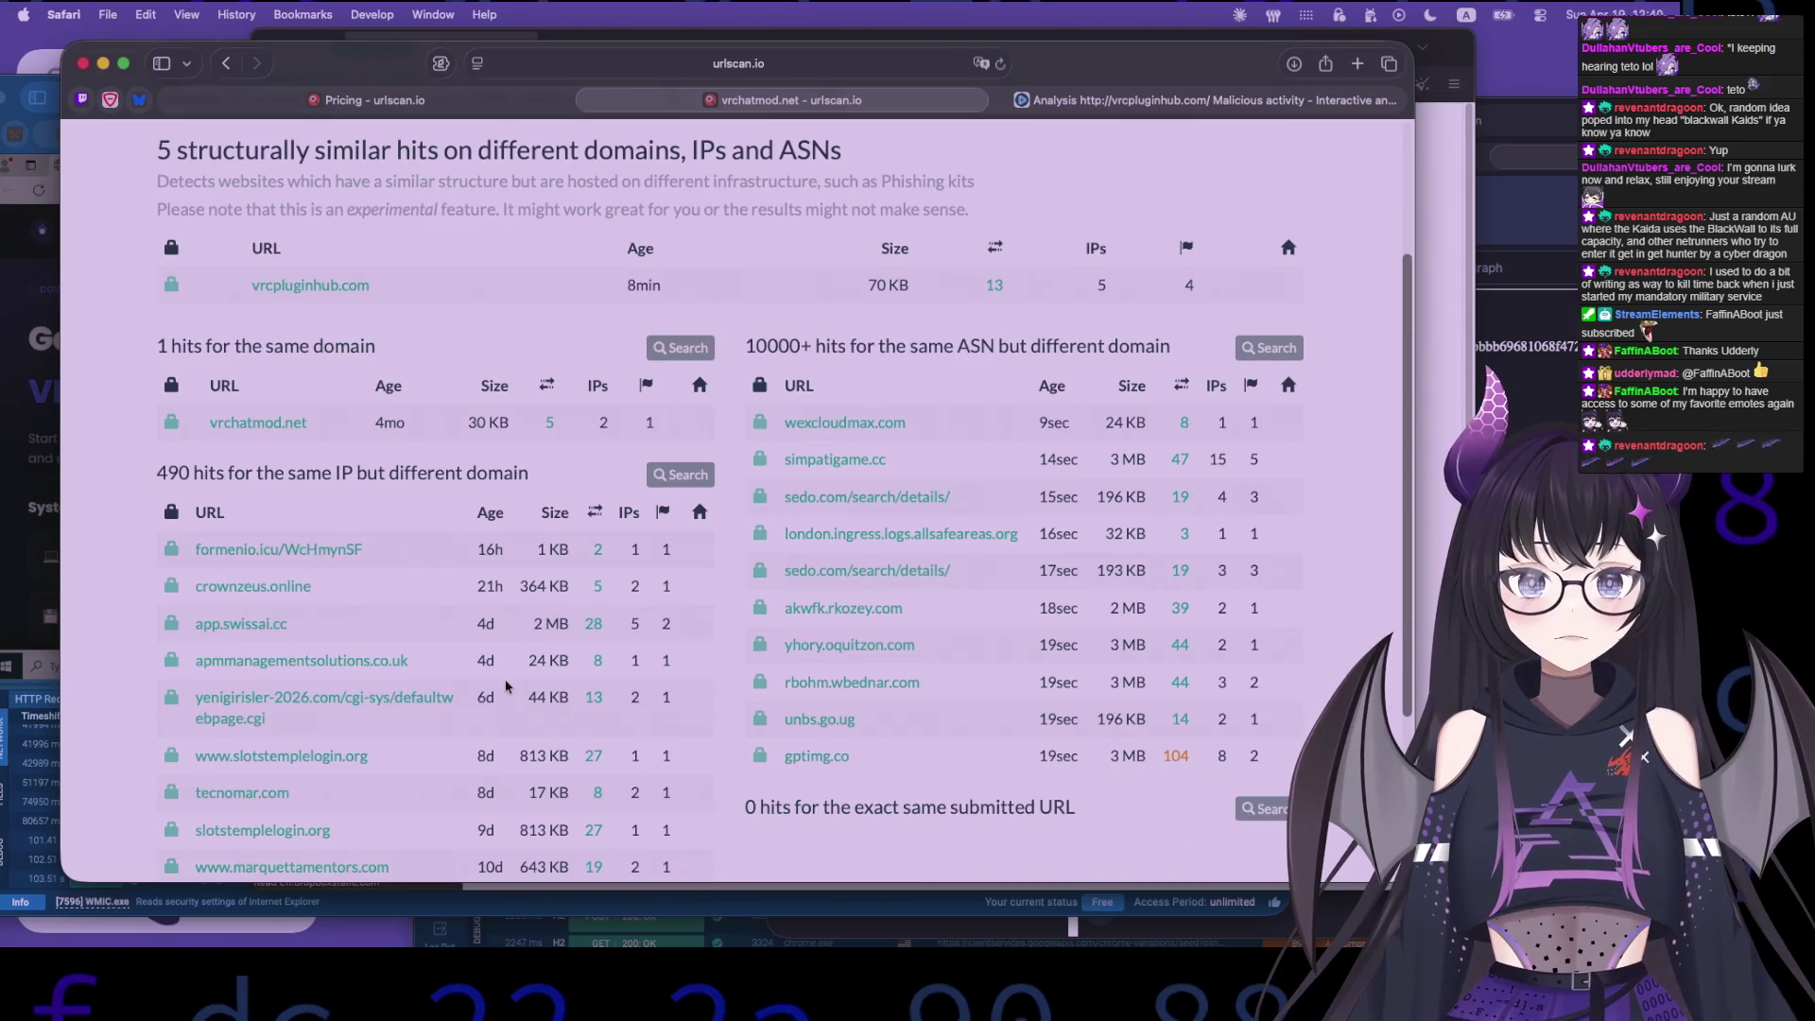
scroll(505, 685, down, 3)
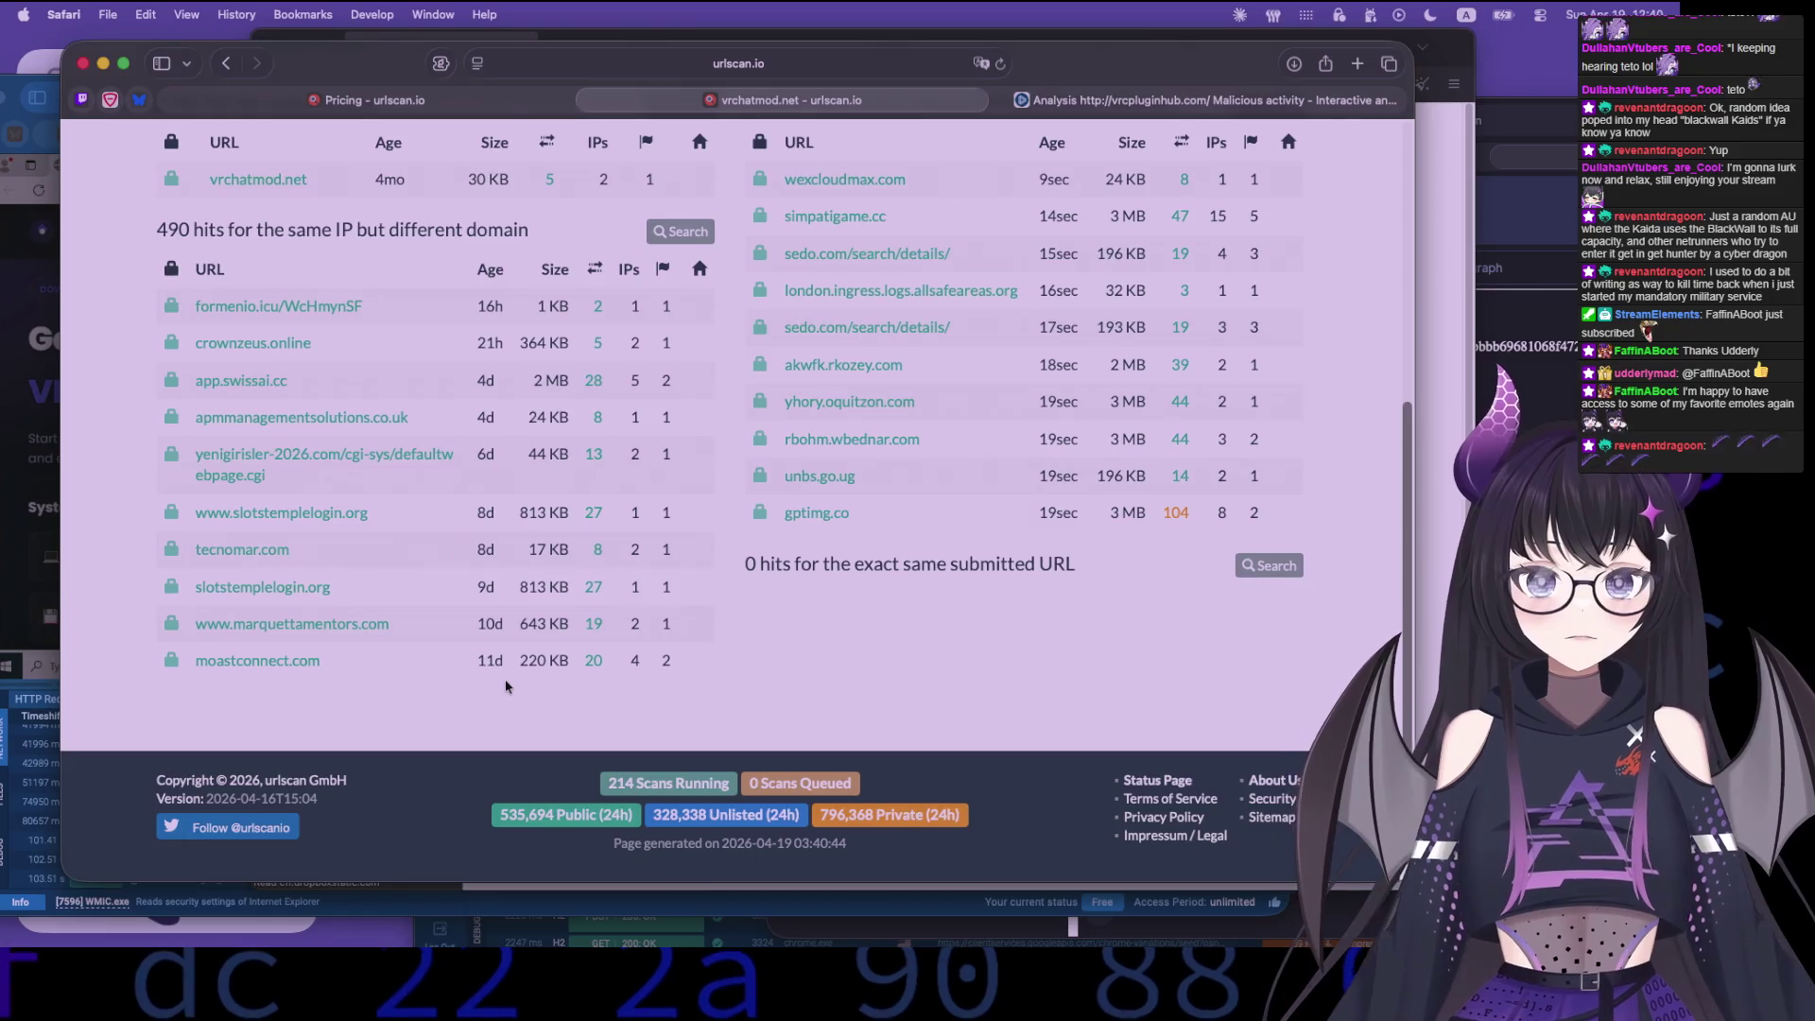
scroll(506, 685, up, 6)
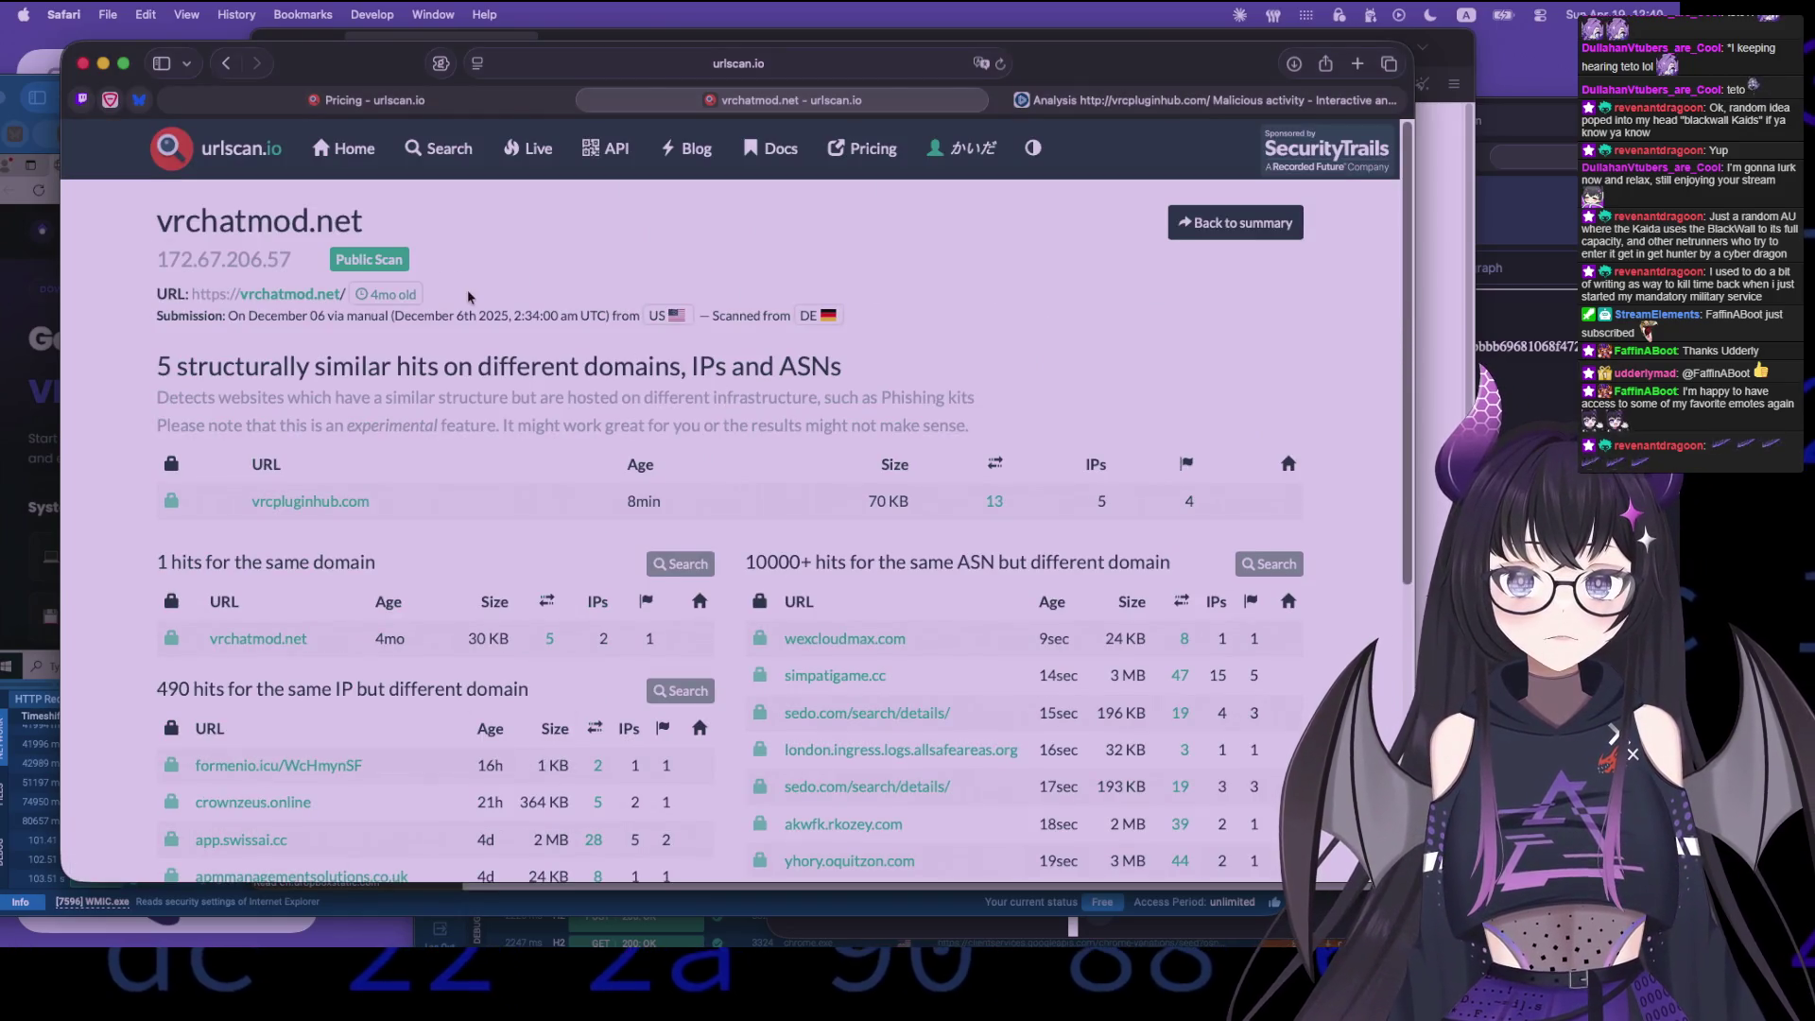
click(437, 104)
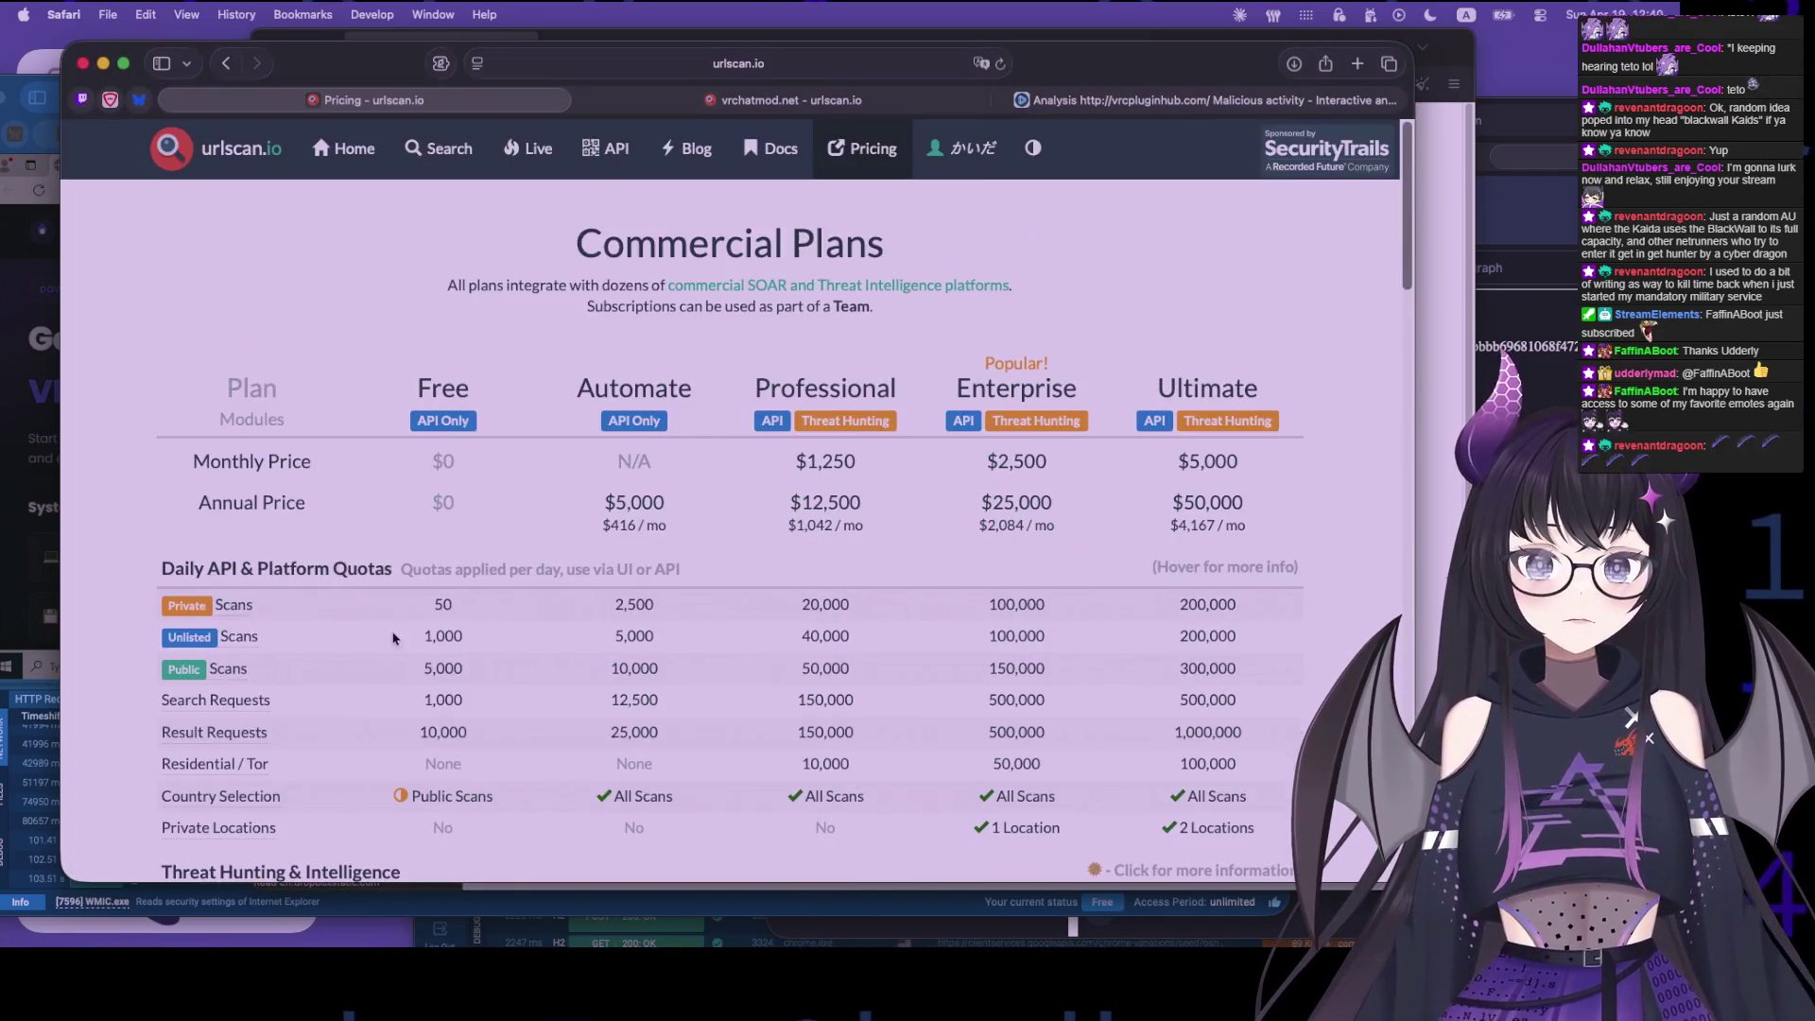
- Compare Commercial Plans prices such as $1,250 monthly, then close the pricing tab
scroll(464, 520, down, 2)
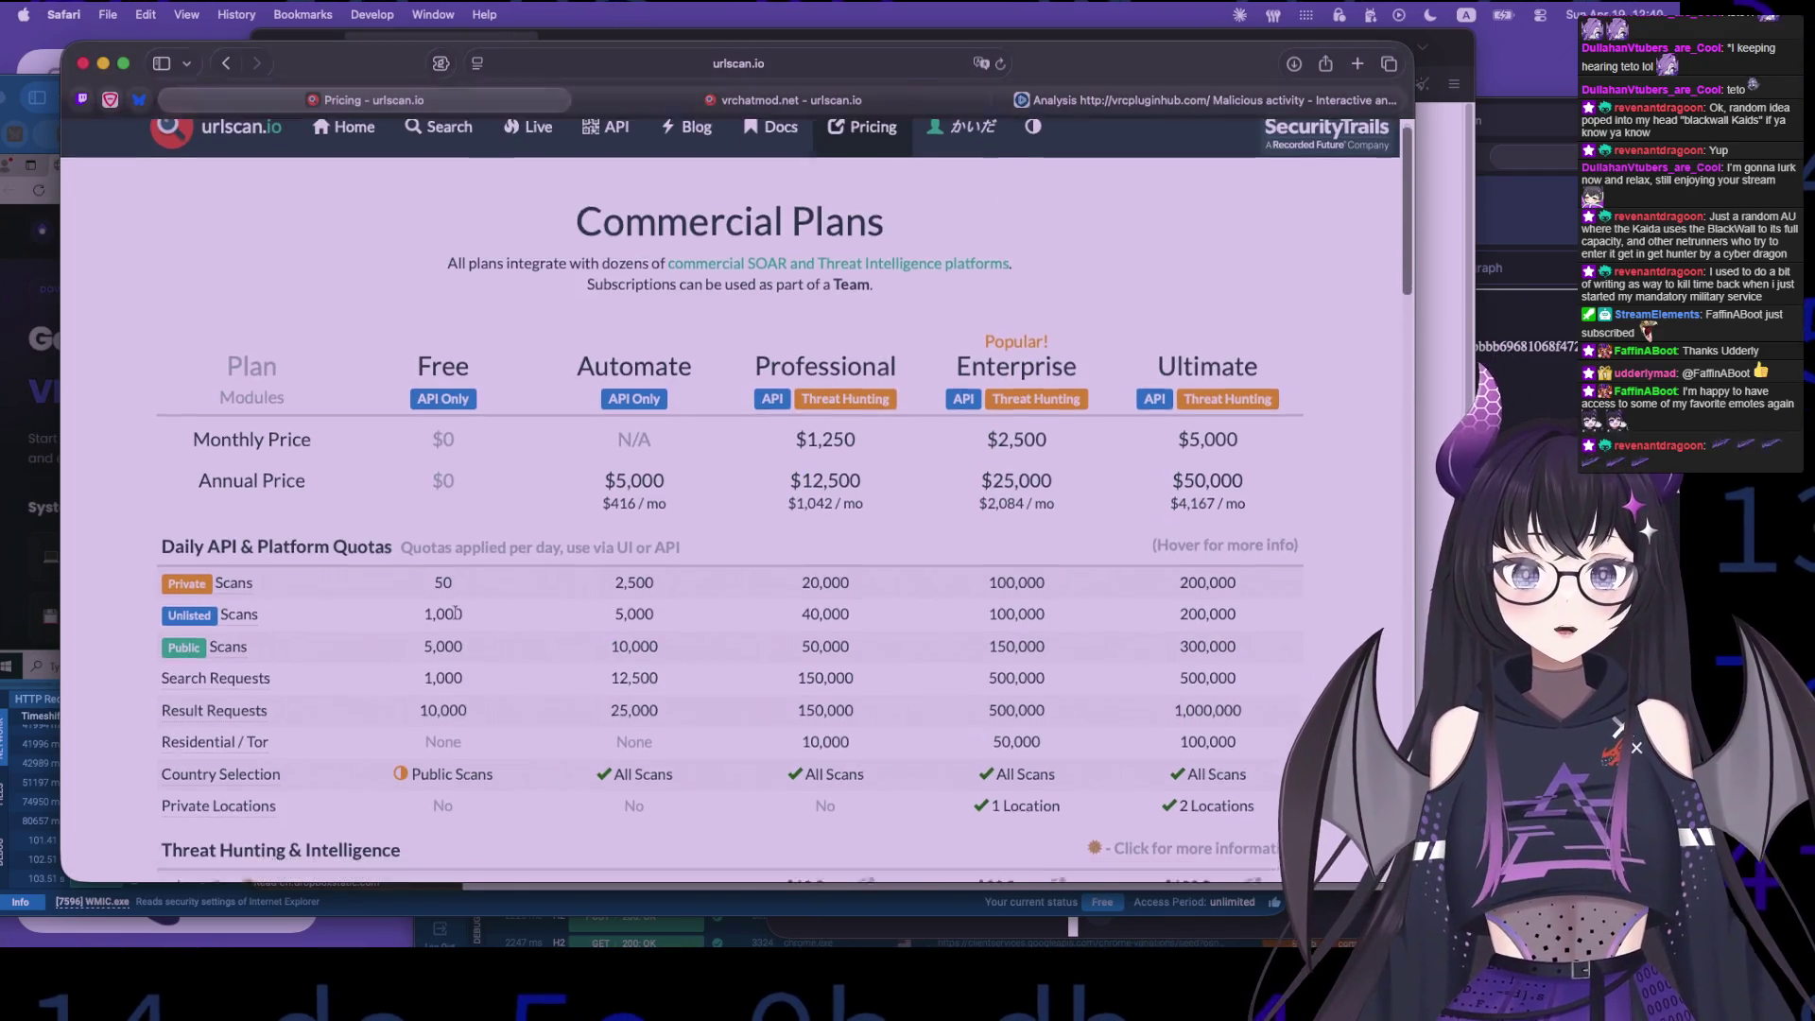
scroll(463, 549, down, 5)
scroll(502, 652, up, 5)
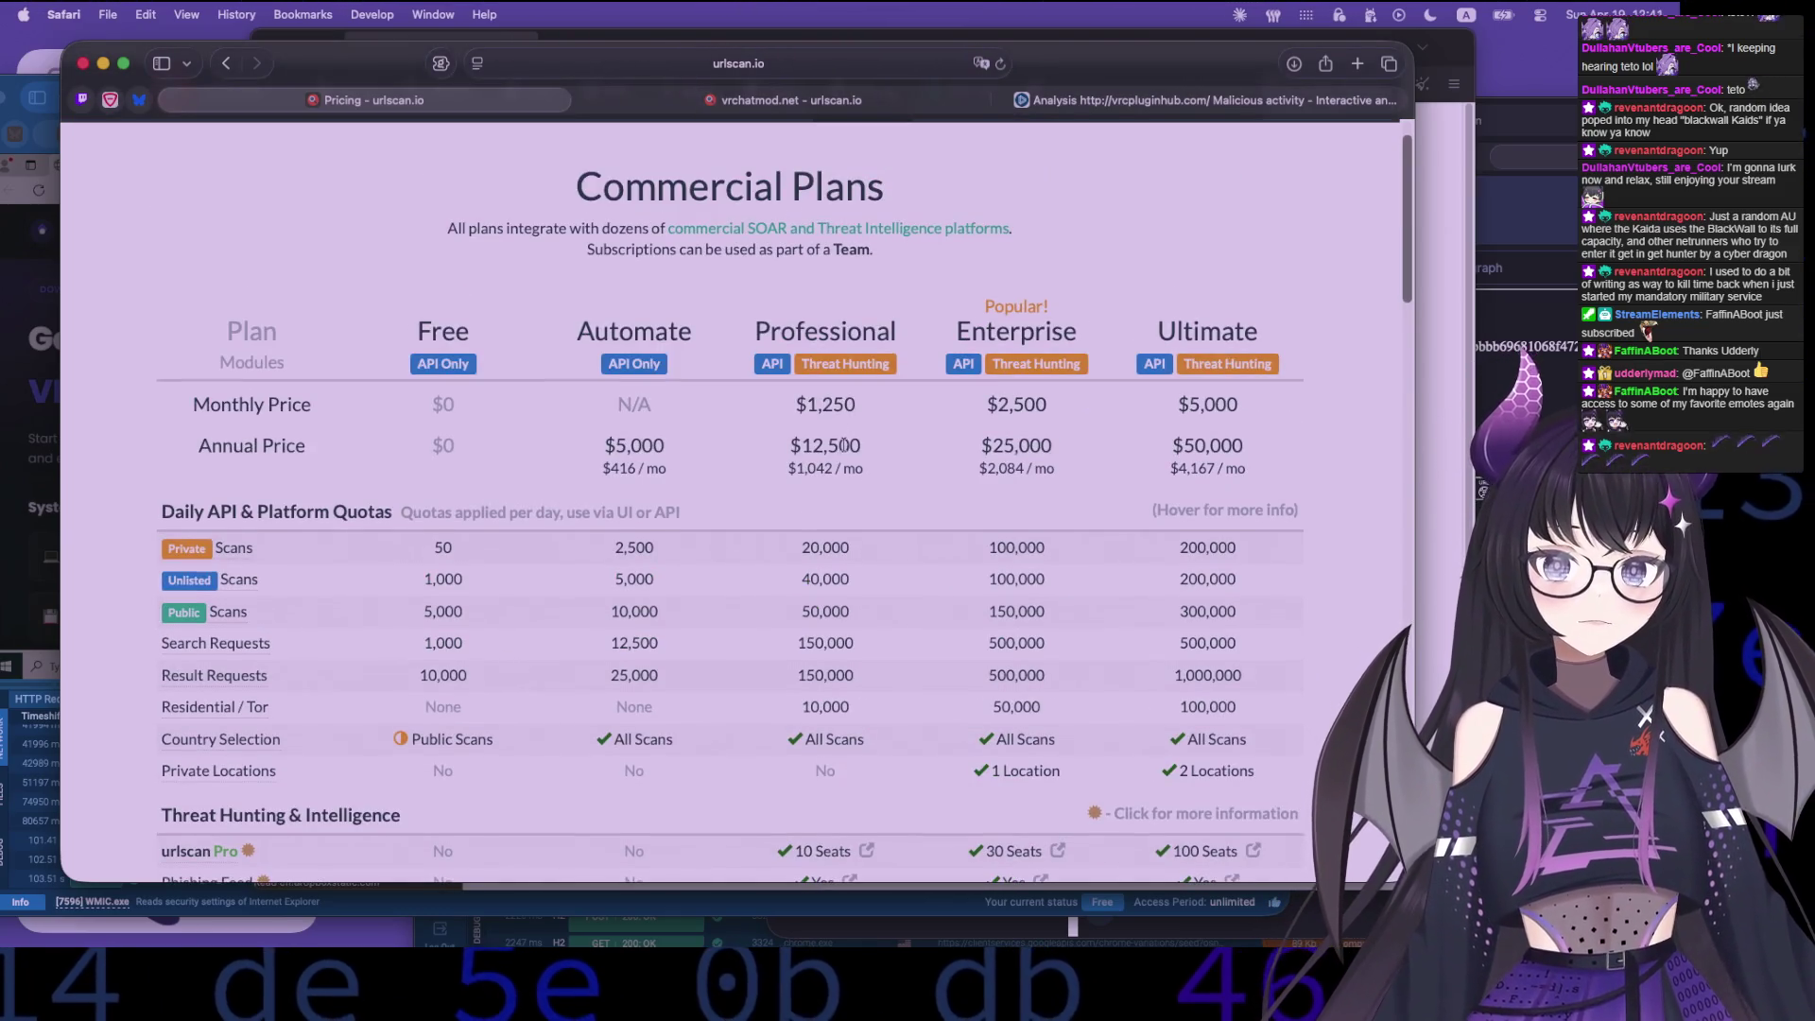
mouse_move(893, 459)
mouse_down()
mouse_move(865, 461)
mouse_move(850, 515)
mouse_move(858, 466)
mouse_up()
click(820, 477)
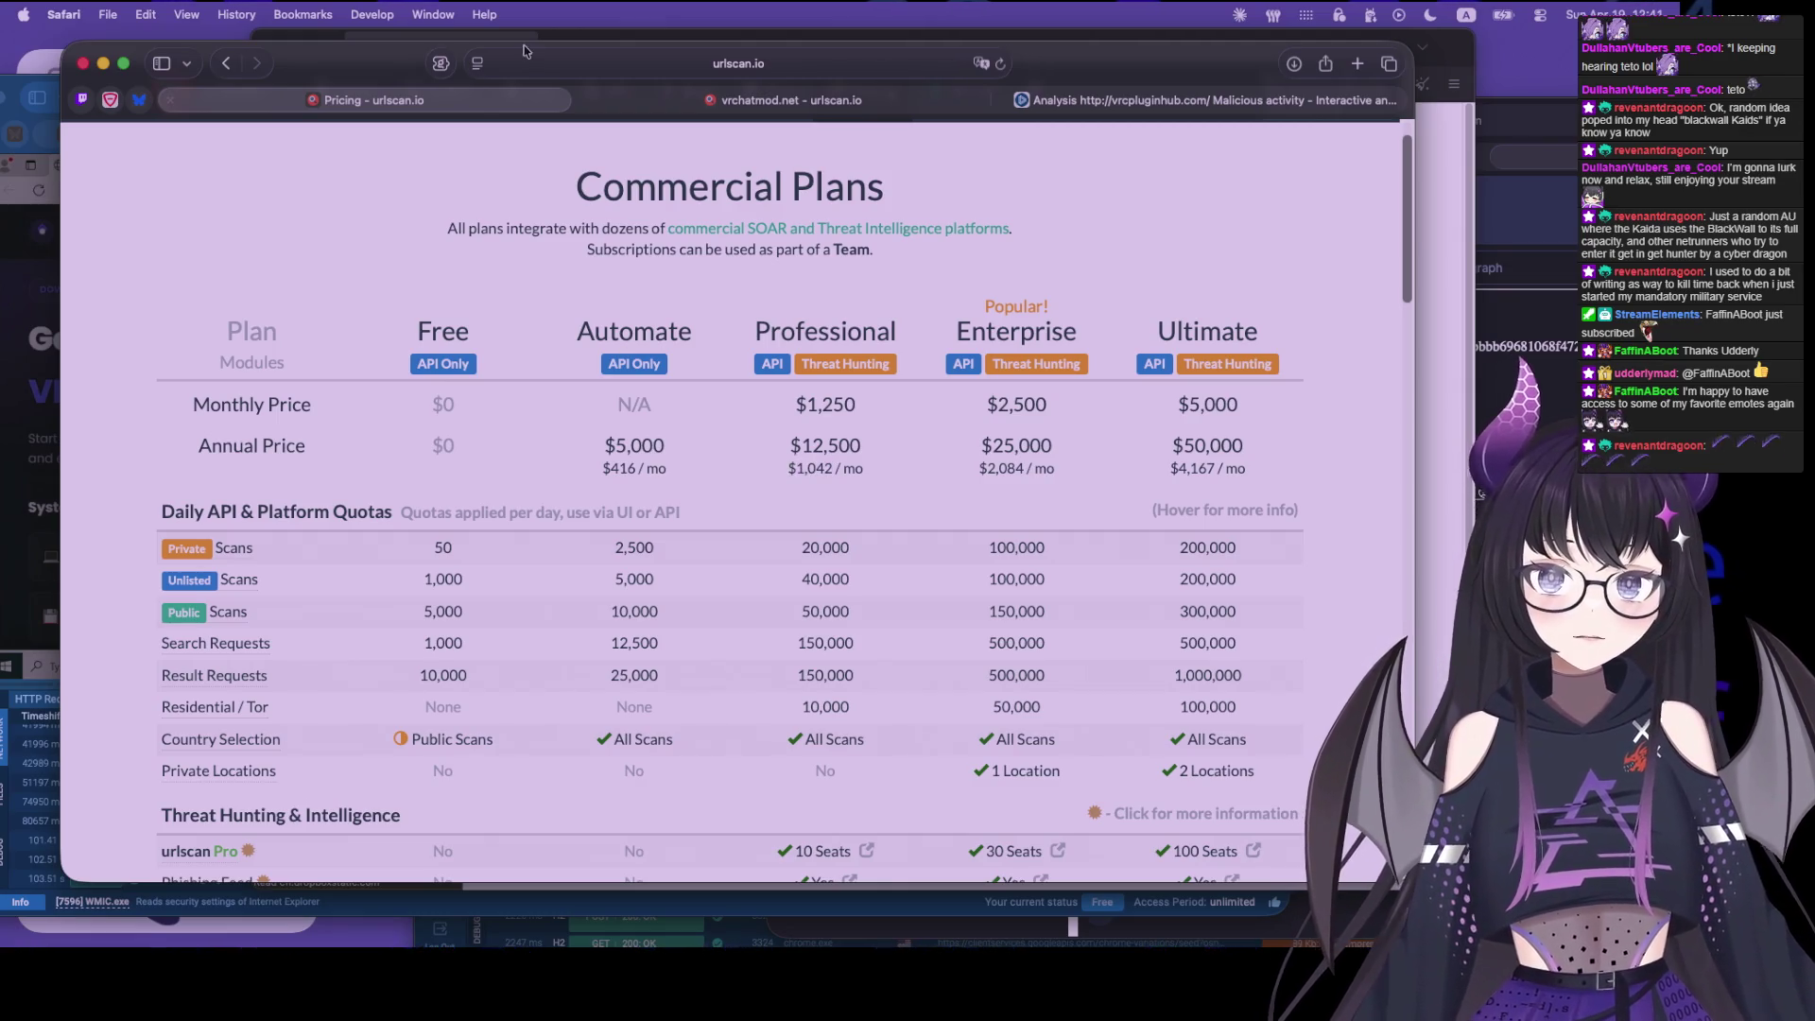
double_click(869, 417)
click(868, 417)
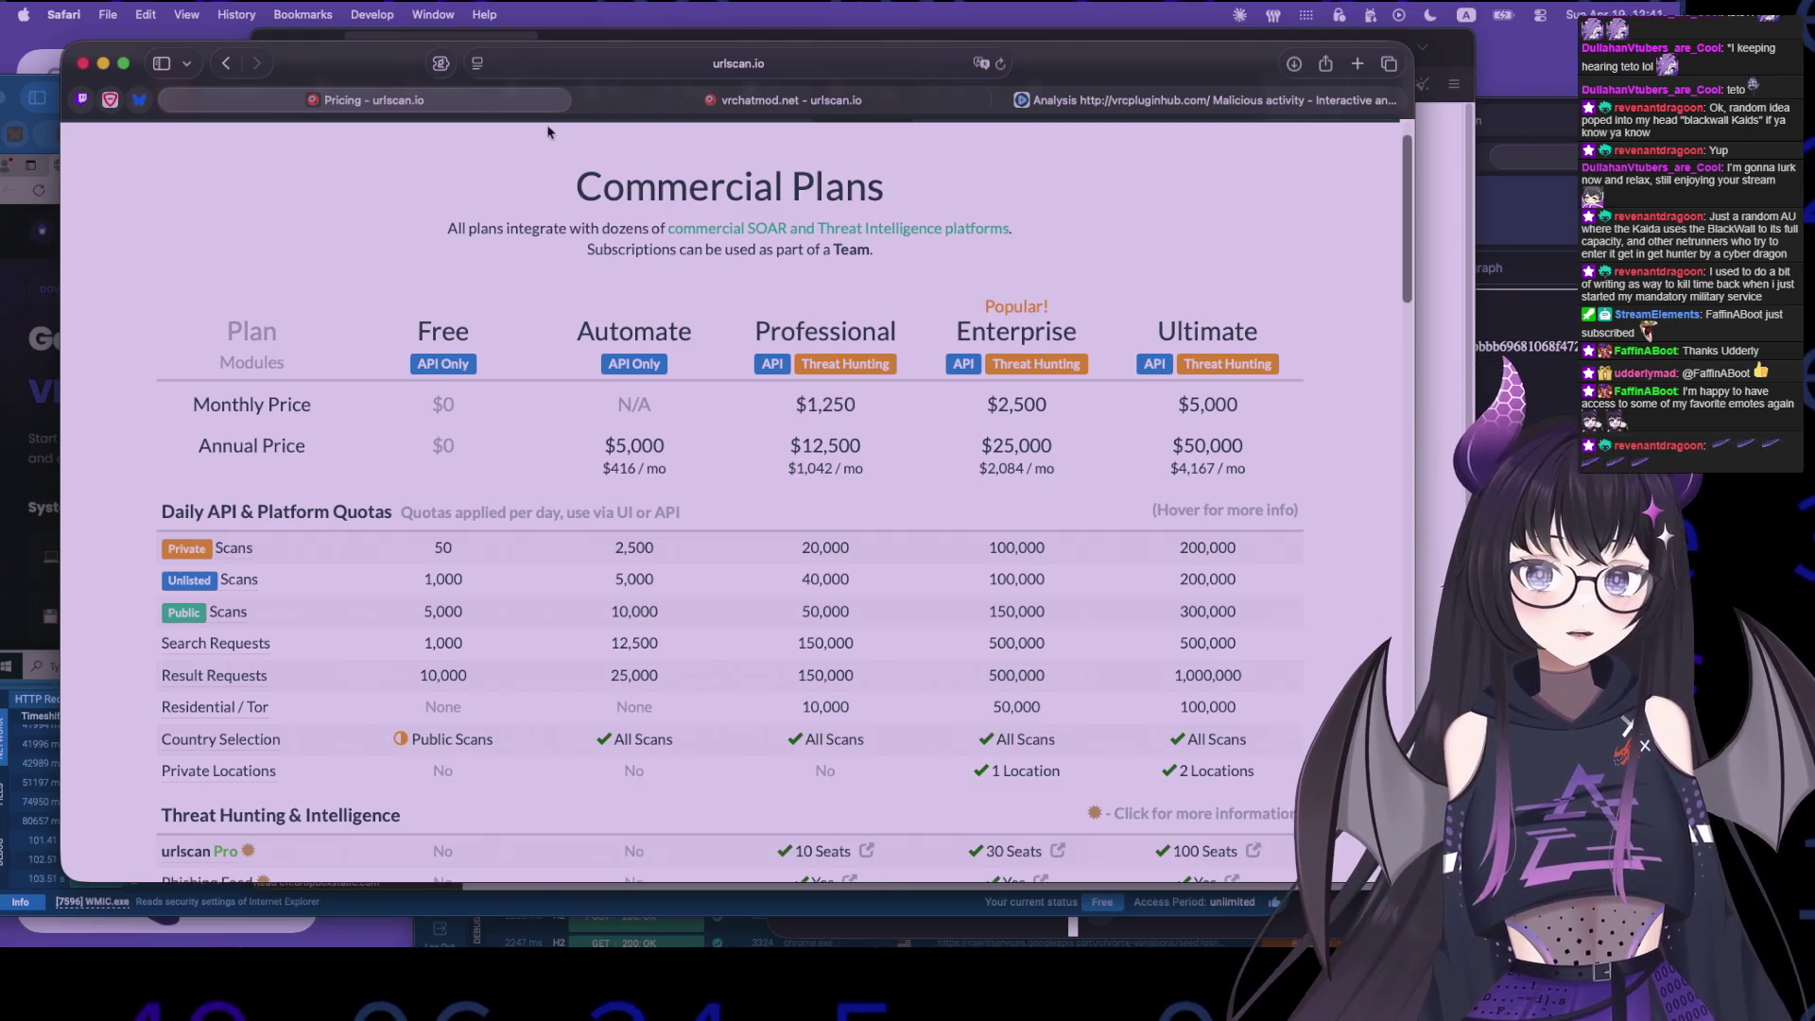
key(super+w)
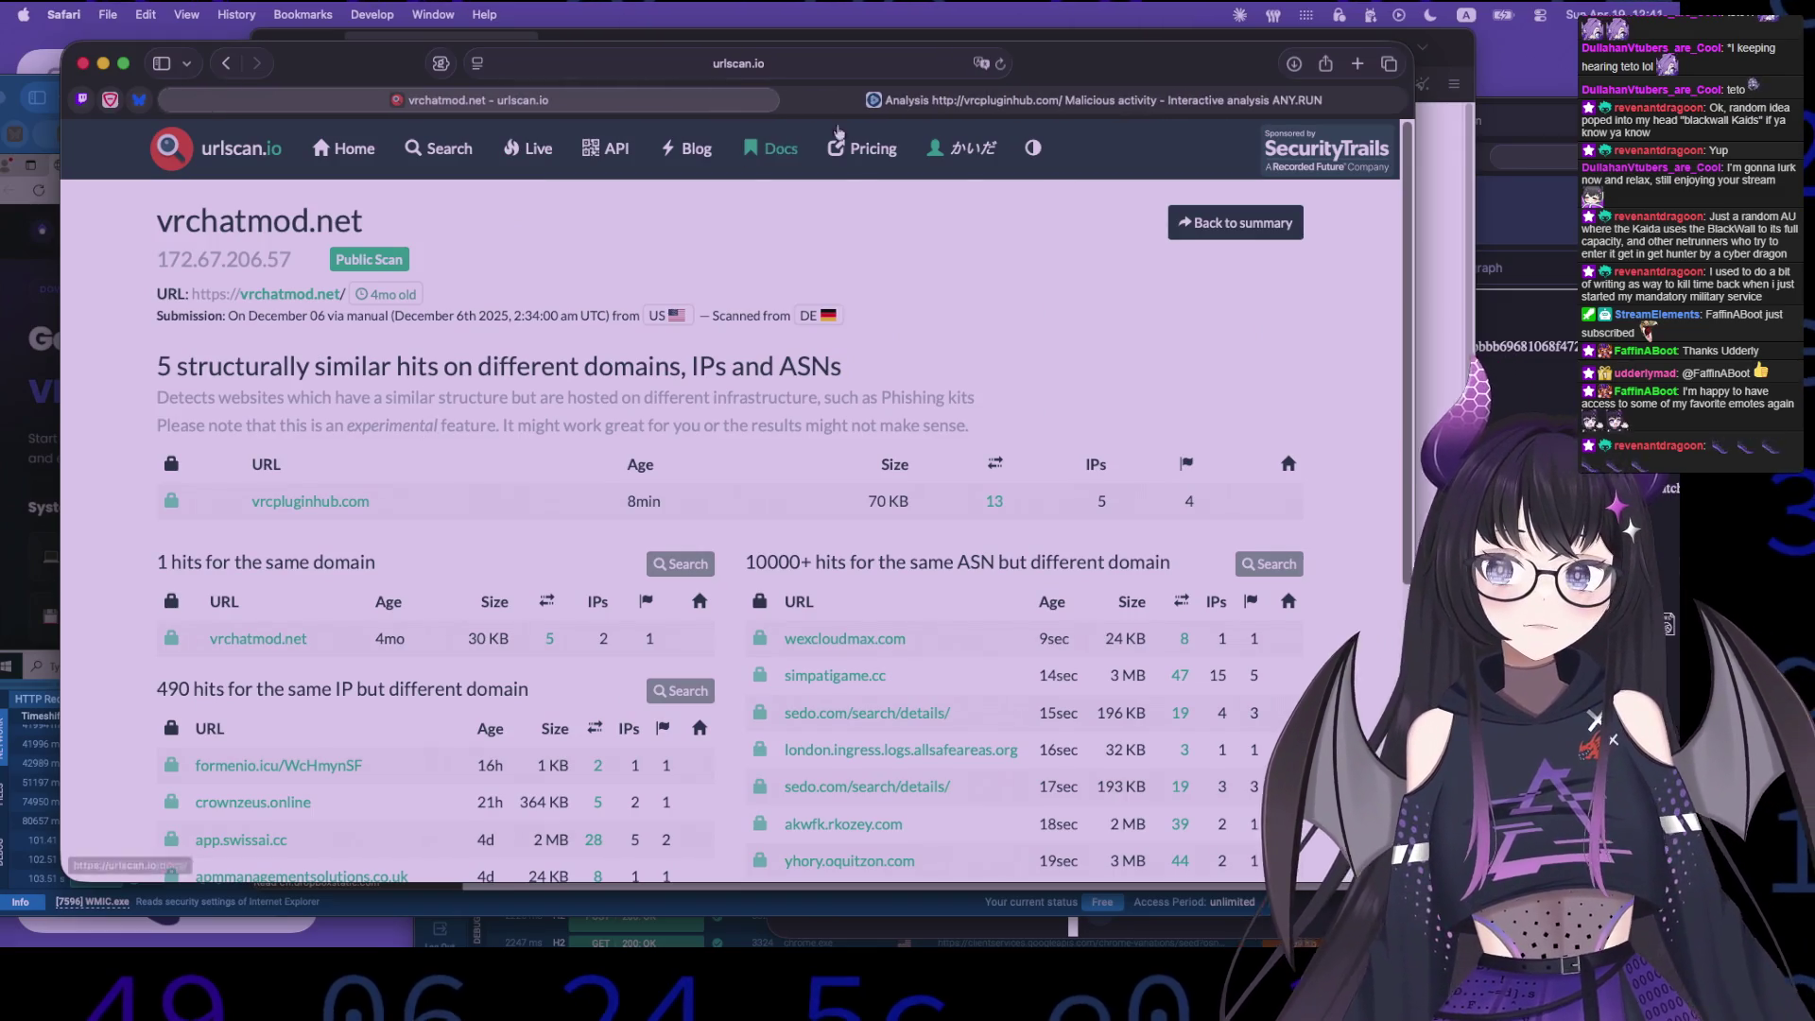
- Return to vrchatmod.net's summary and check its Behaviour, Links and Redirects tabs
key(ctrl+Tab)
key(ctrl+Tab)
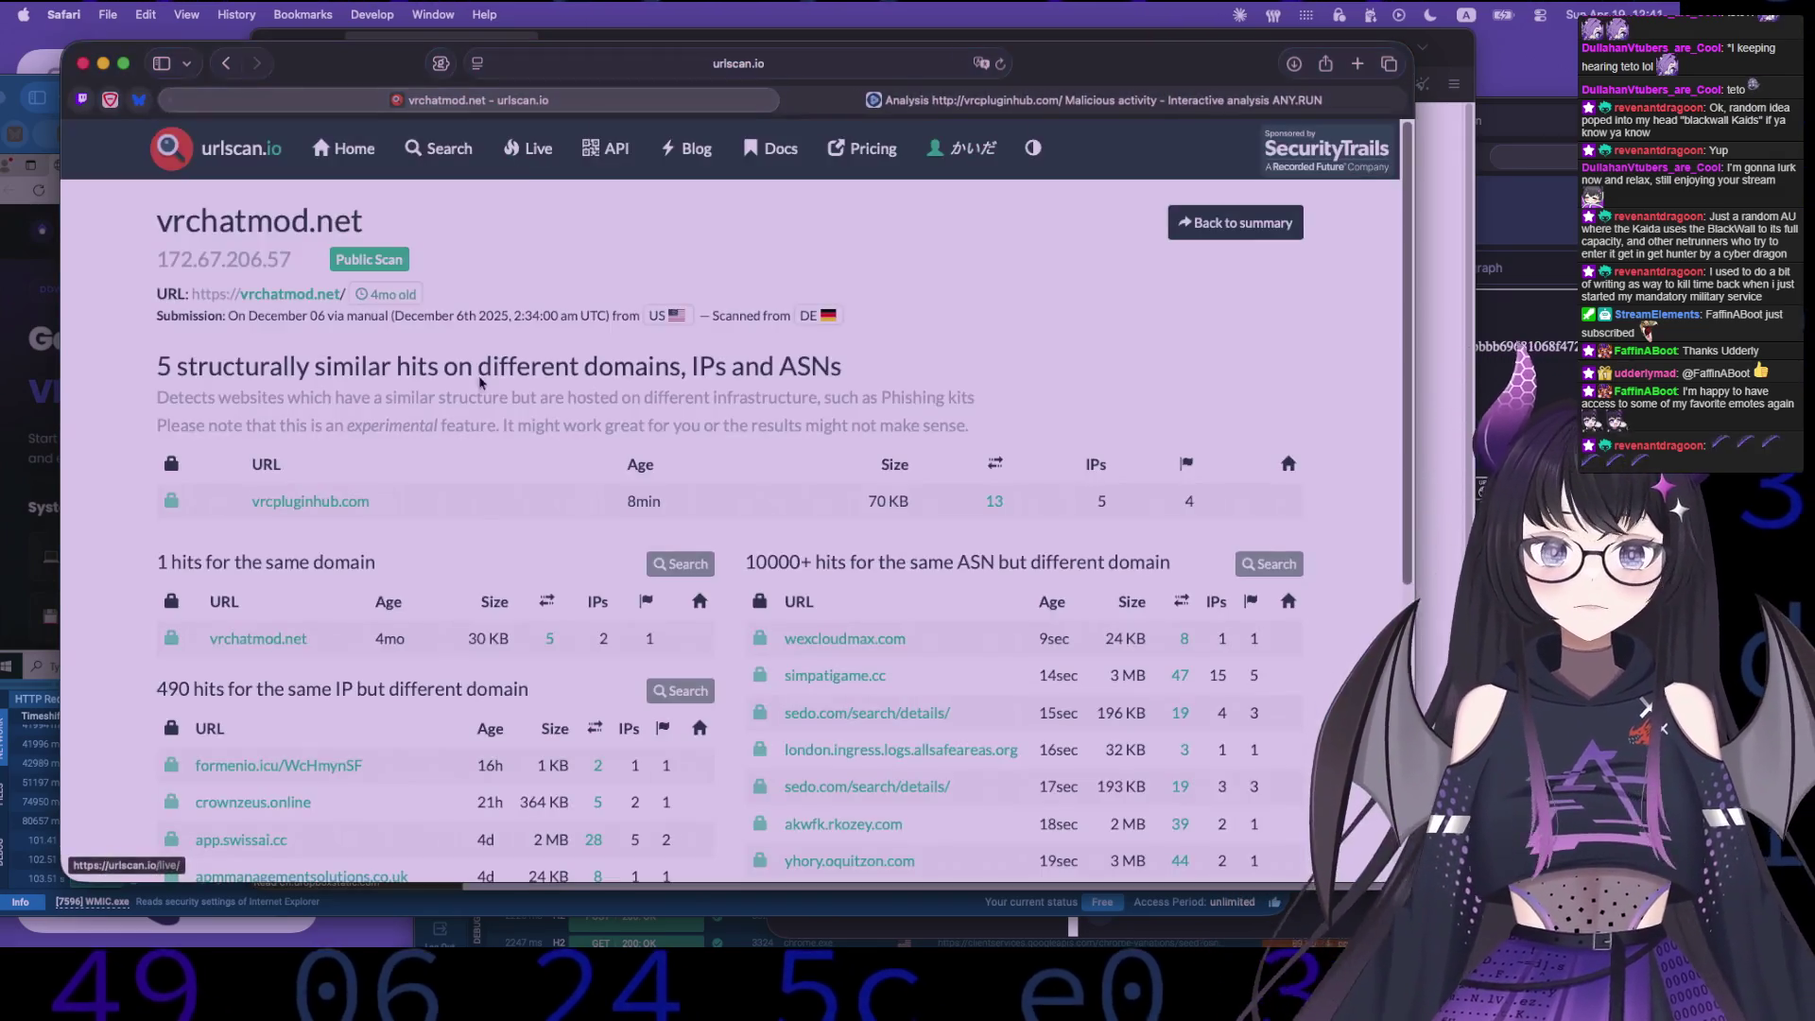
click(258, 638)
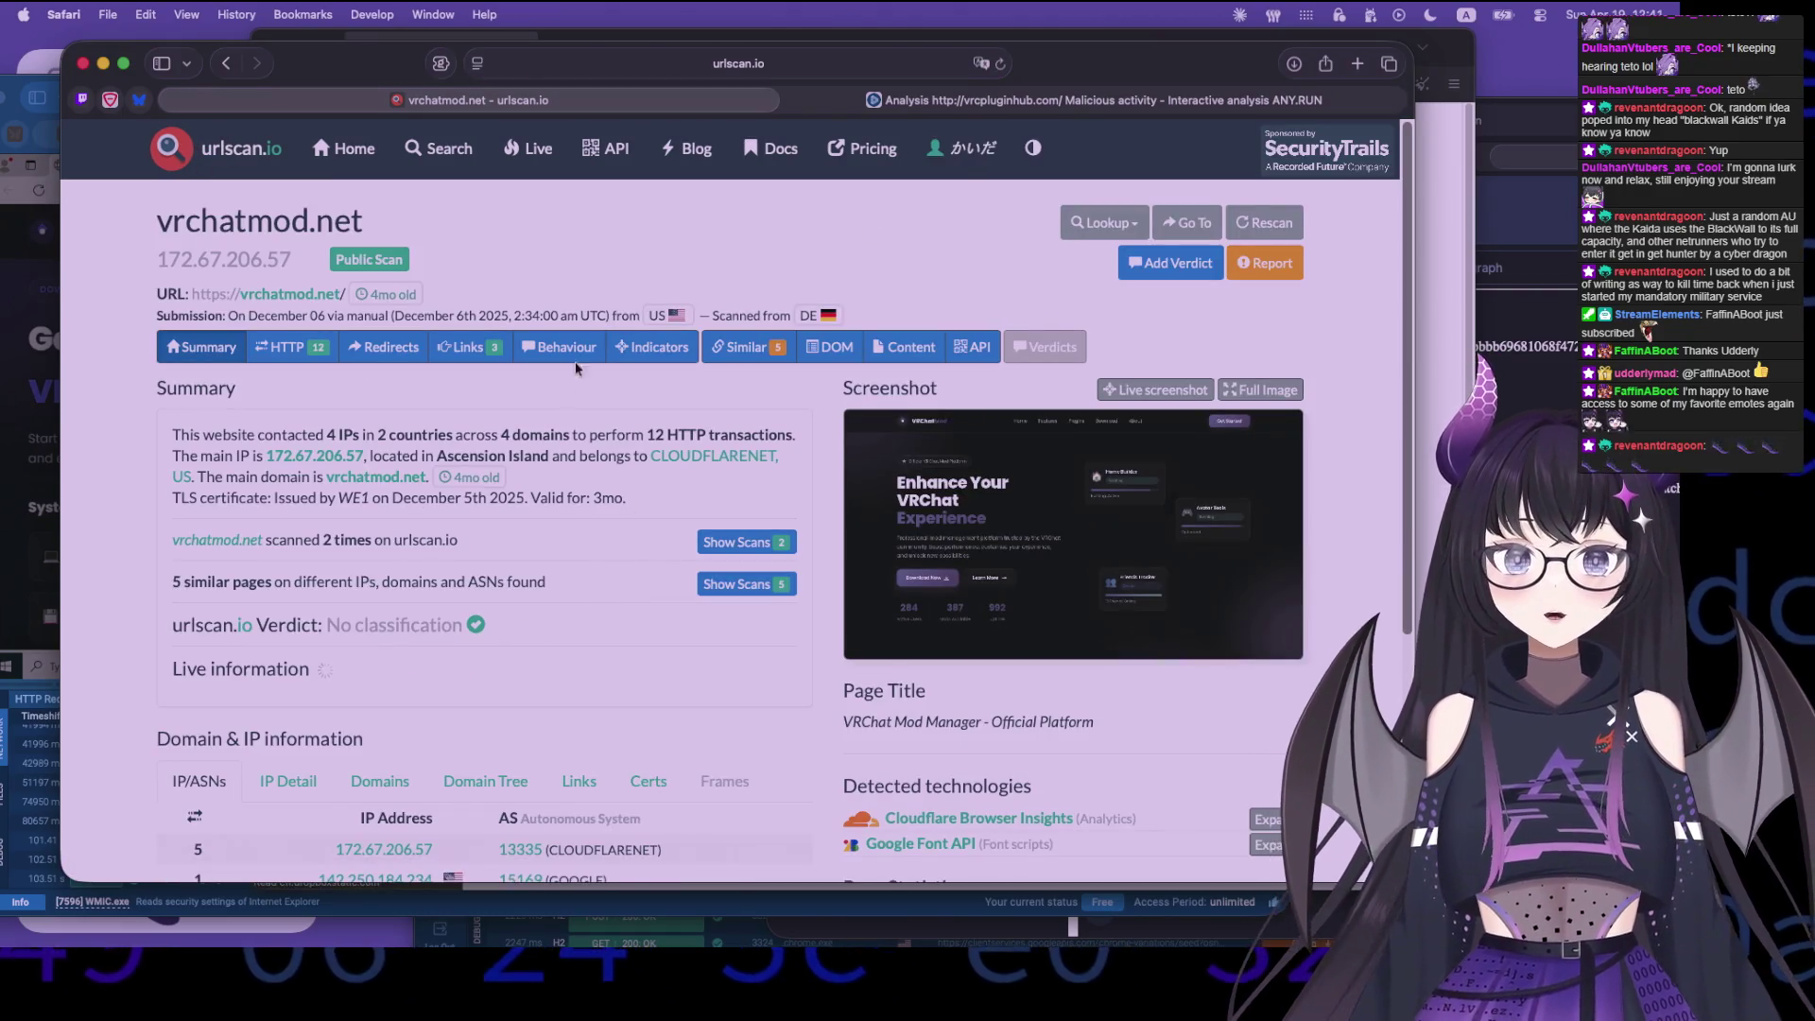
click(559, 347)
click(468, 347)
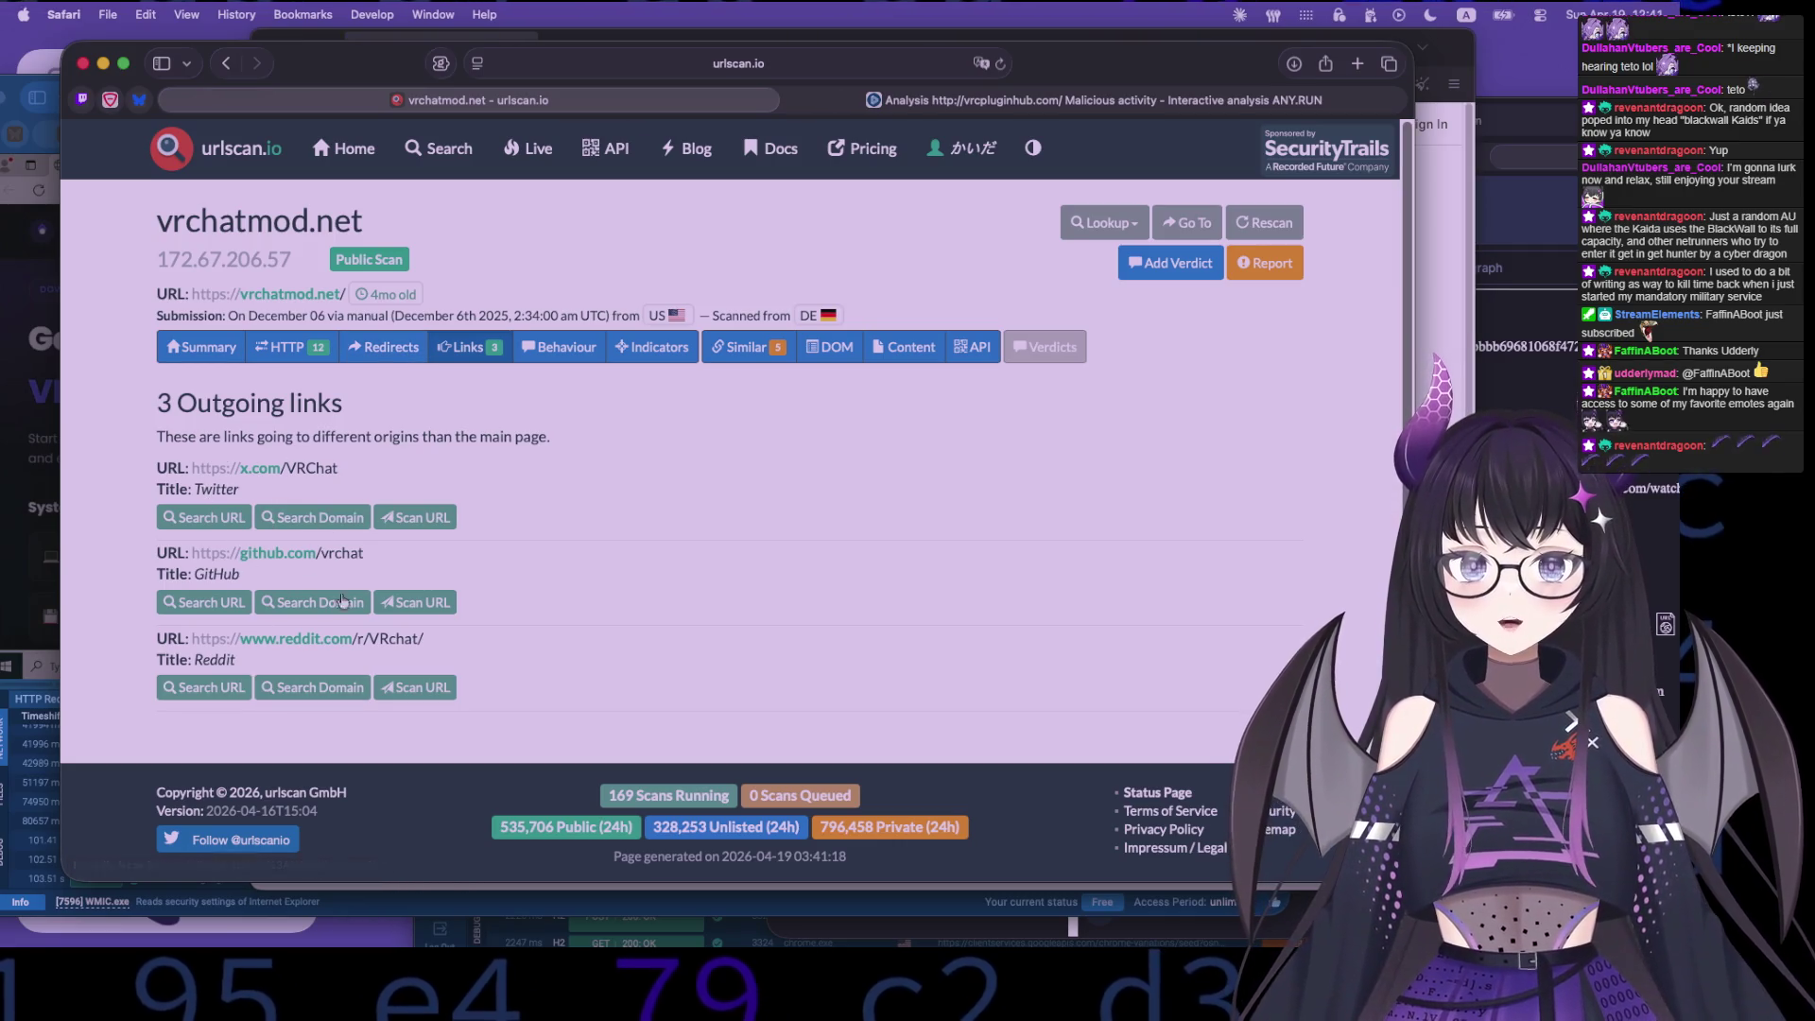
click(376, 360)
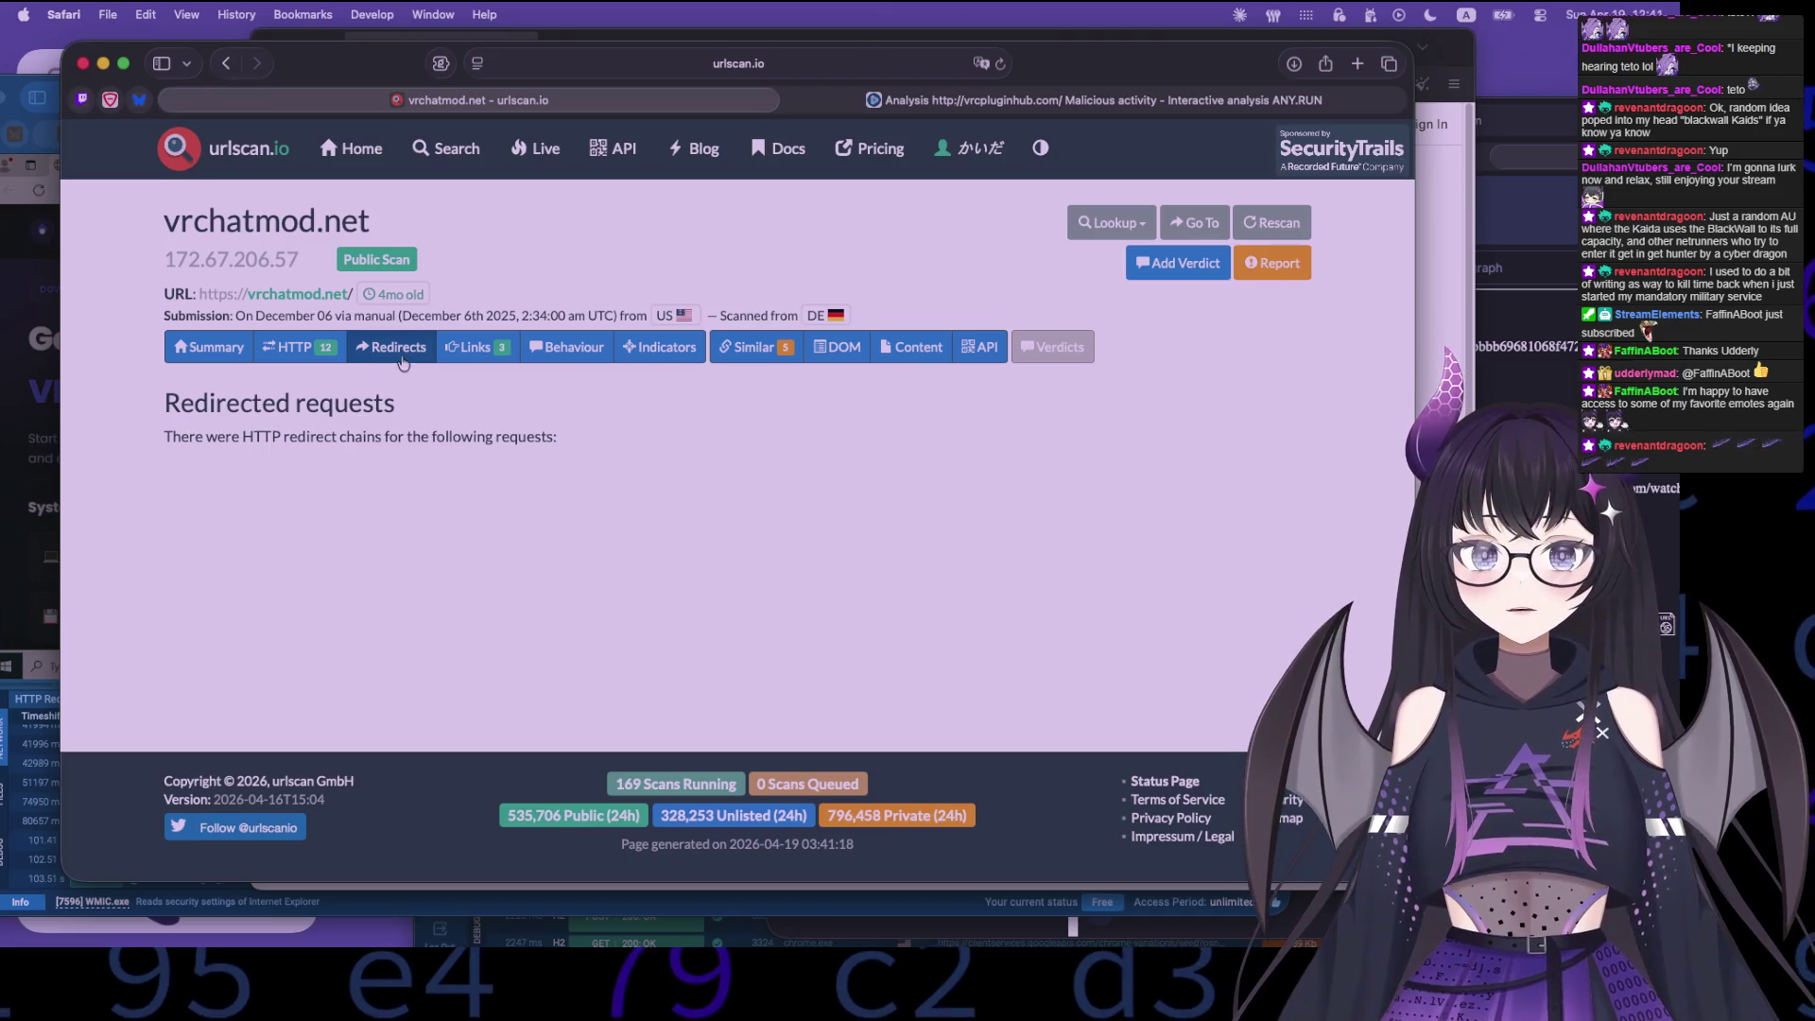
- List the 12 HTTP transactions and search for scans sharing the styles.css hash
click(303, 352)
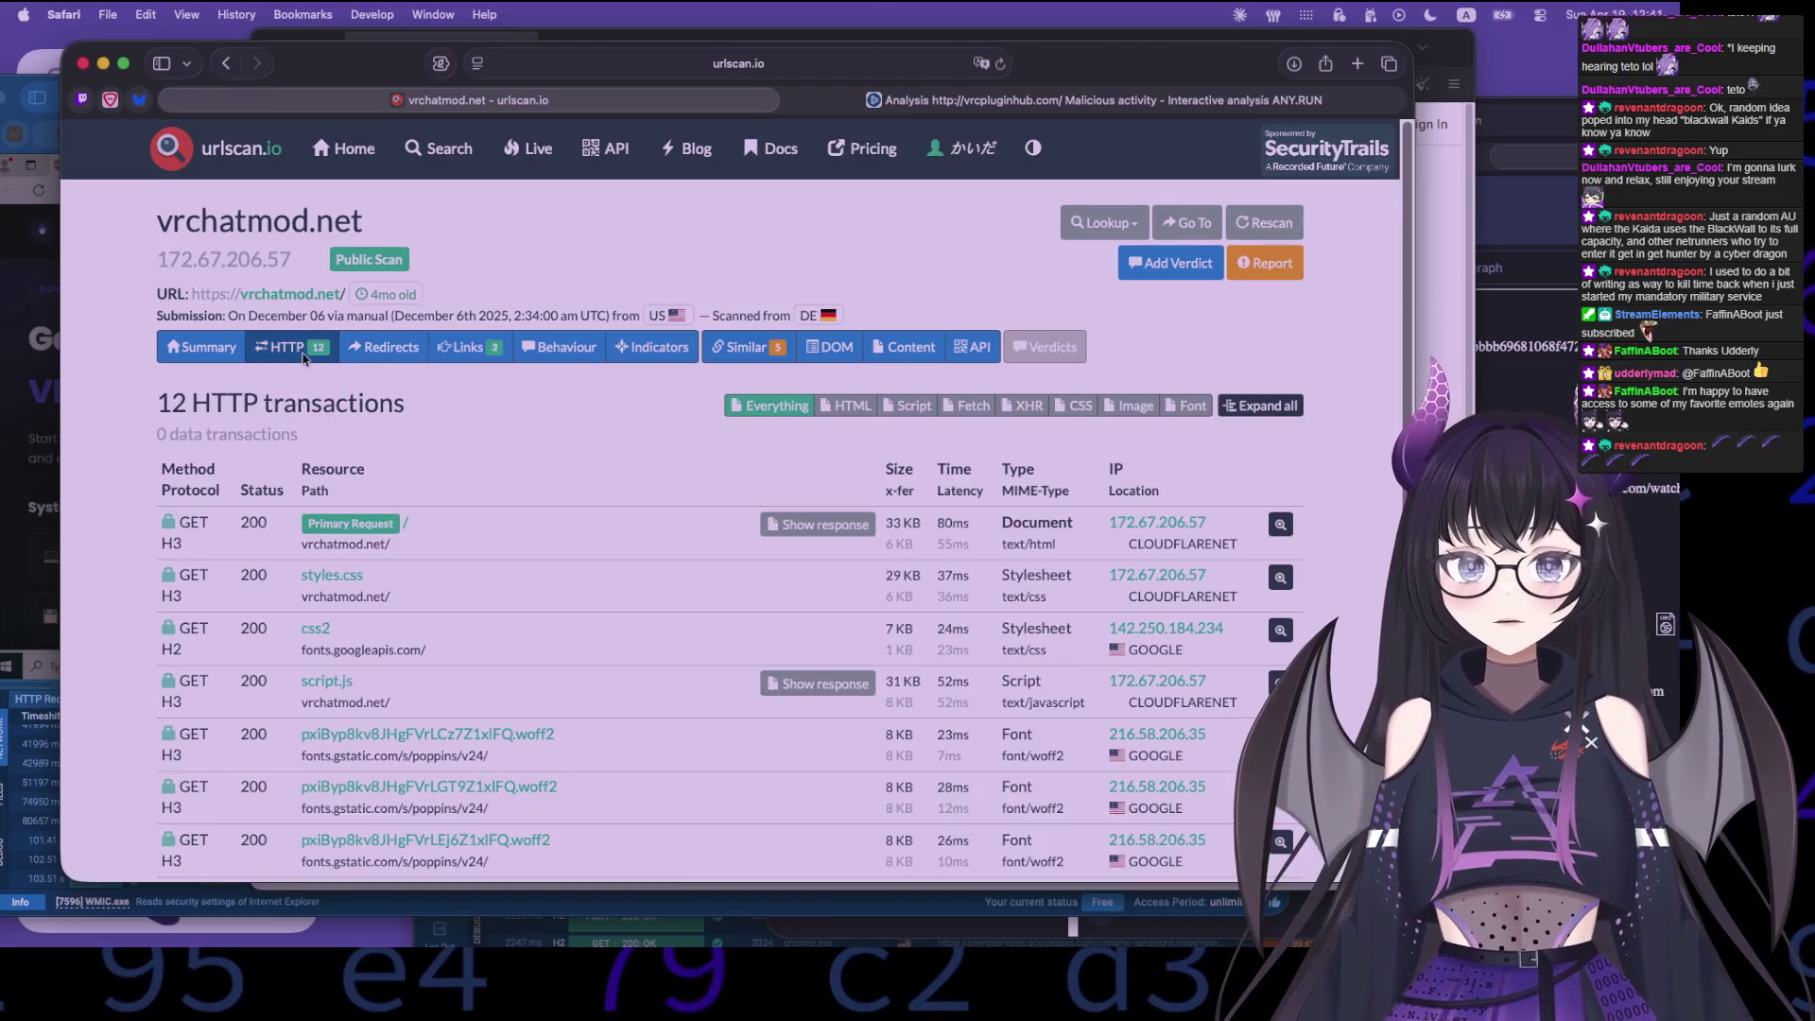
click(360, 590)
click(541, 805)
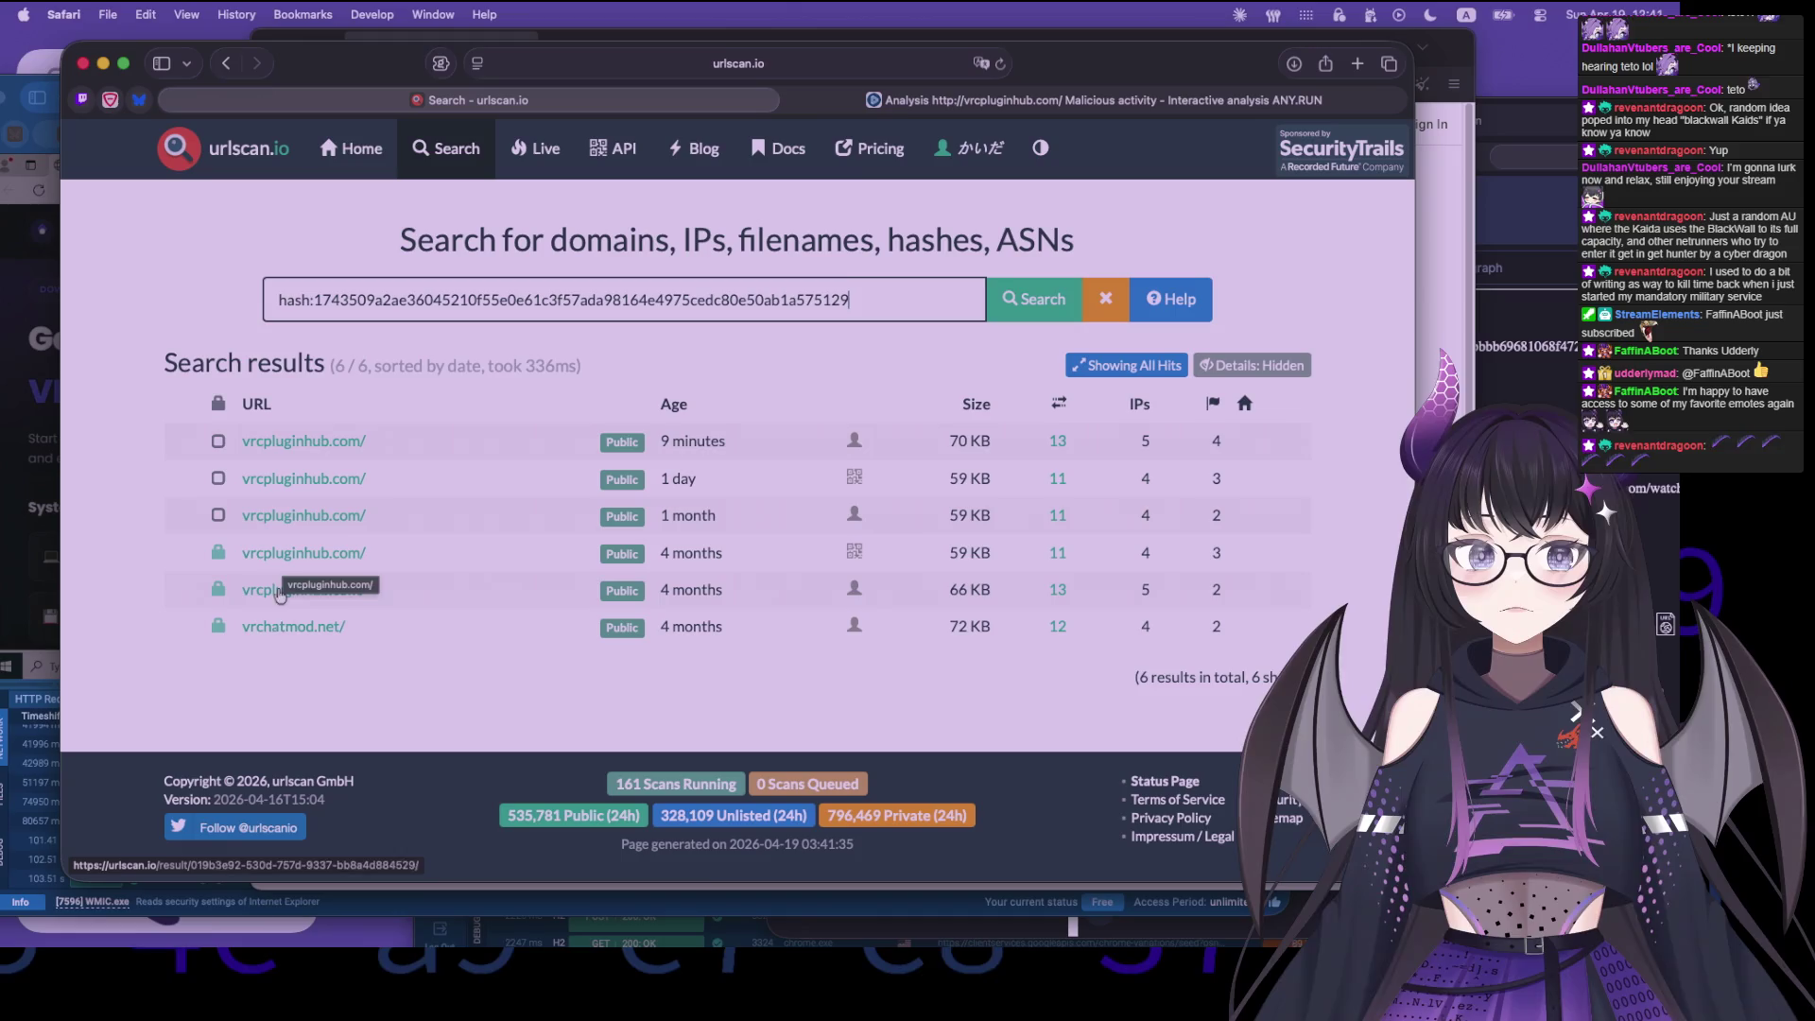
- Return to vrchatmod.net's HTTP transactions and inspect the styles.css and css2 request details
click(233, 62)
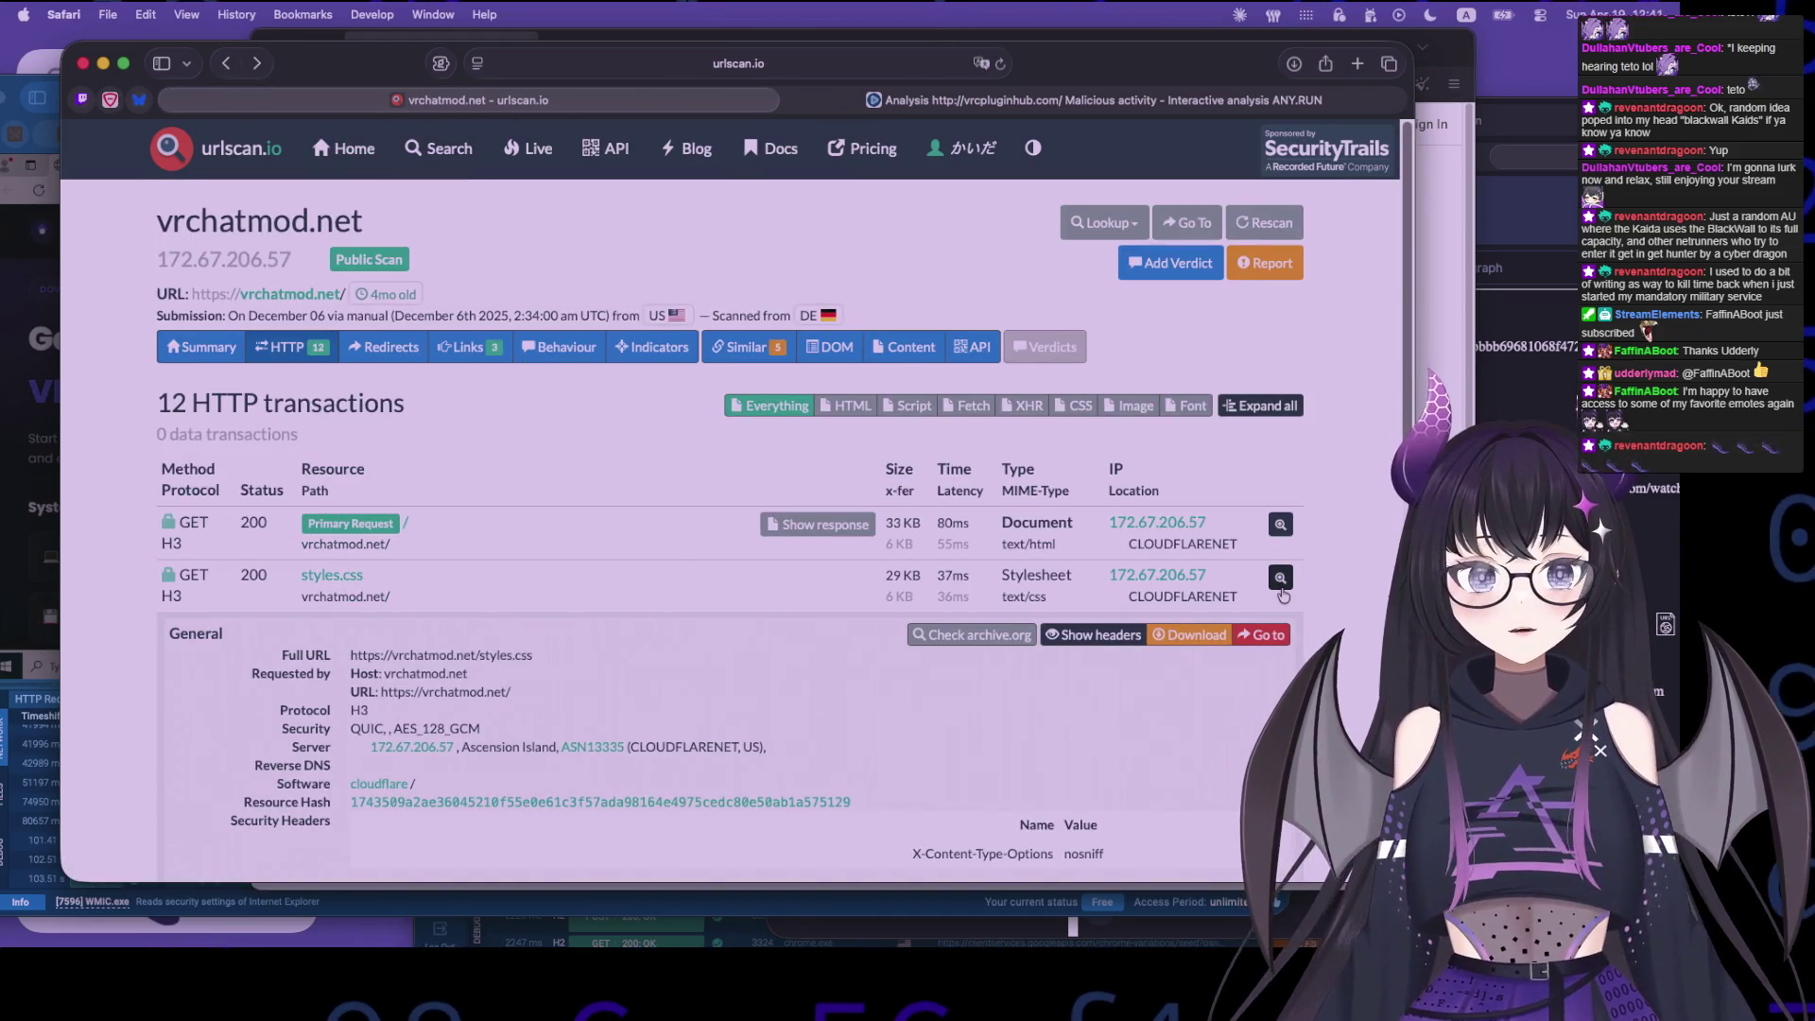
click(1281, 578)
click(1281, 579)
click(1281, 578)
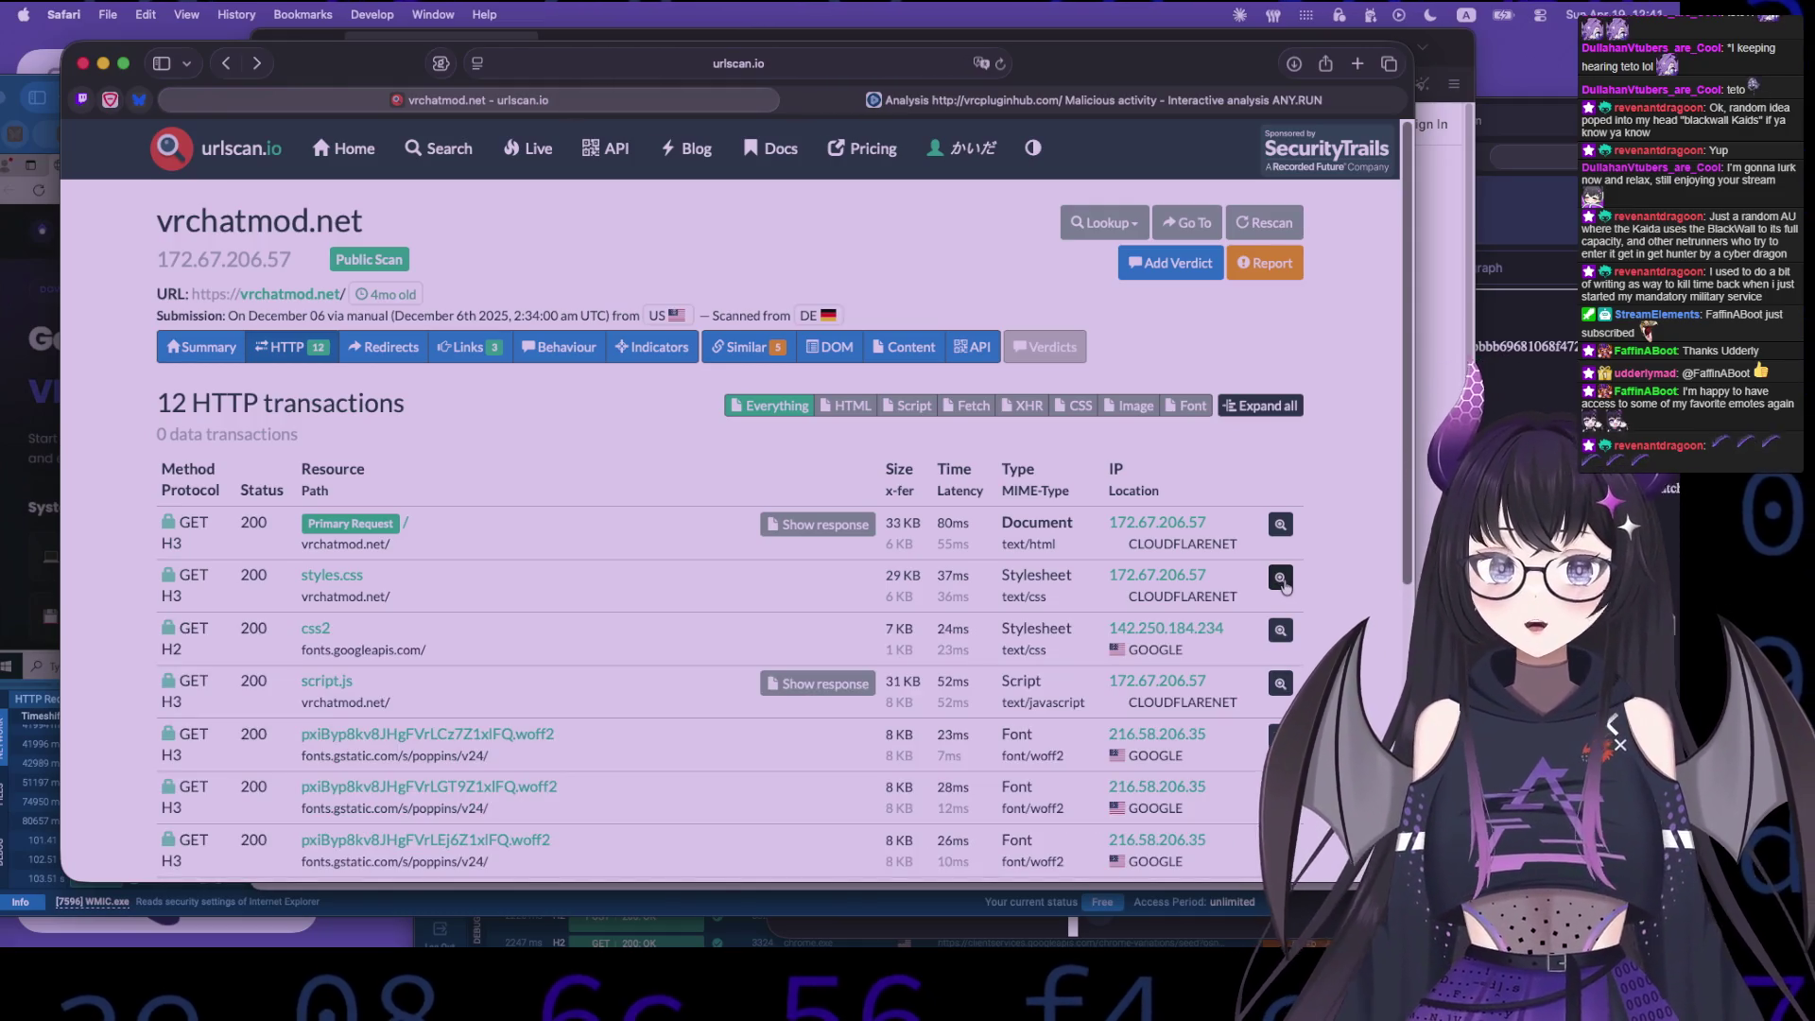
click(1281, 632)
click(611, 627)
- Show the raw Cloudflare 404 Not Found response of the POST cdn-cgi/rum request
scroll(606, 649, down, 3)
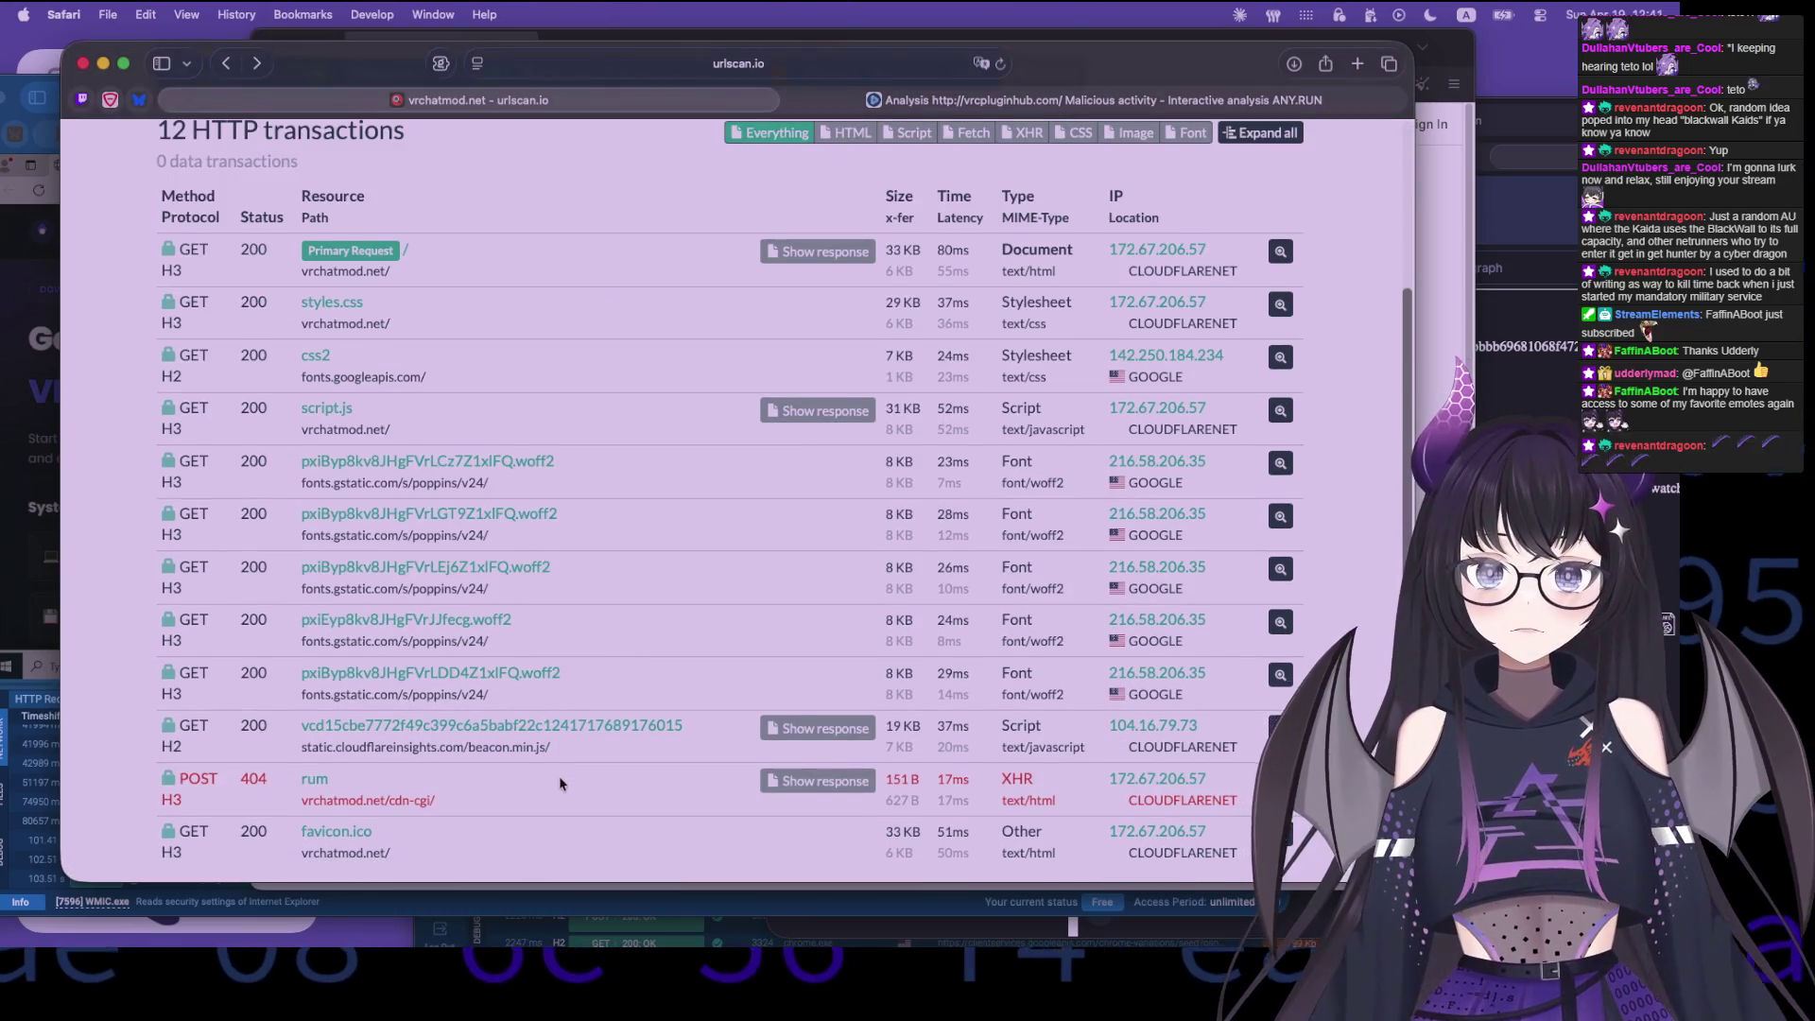
scroll(558, 766, down, 1)
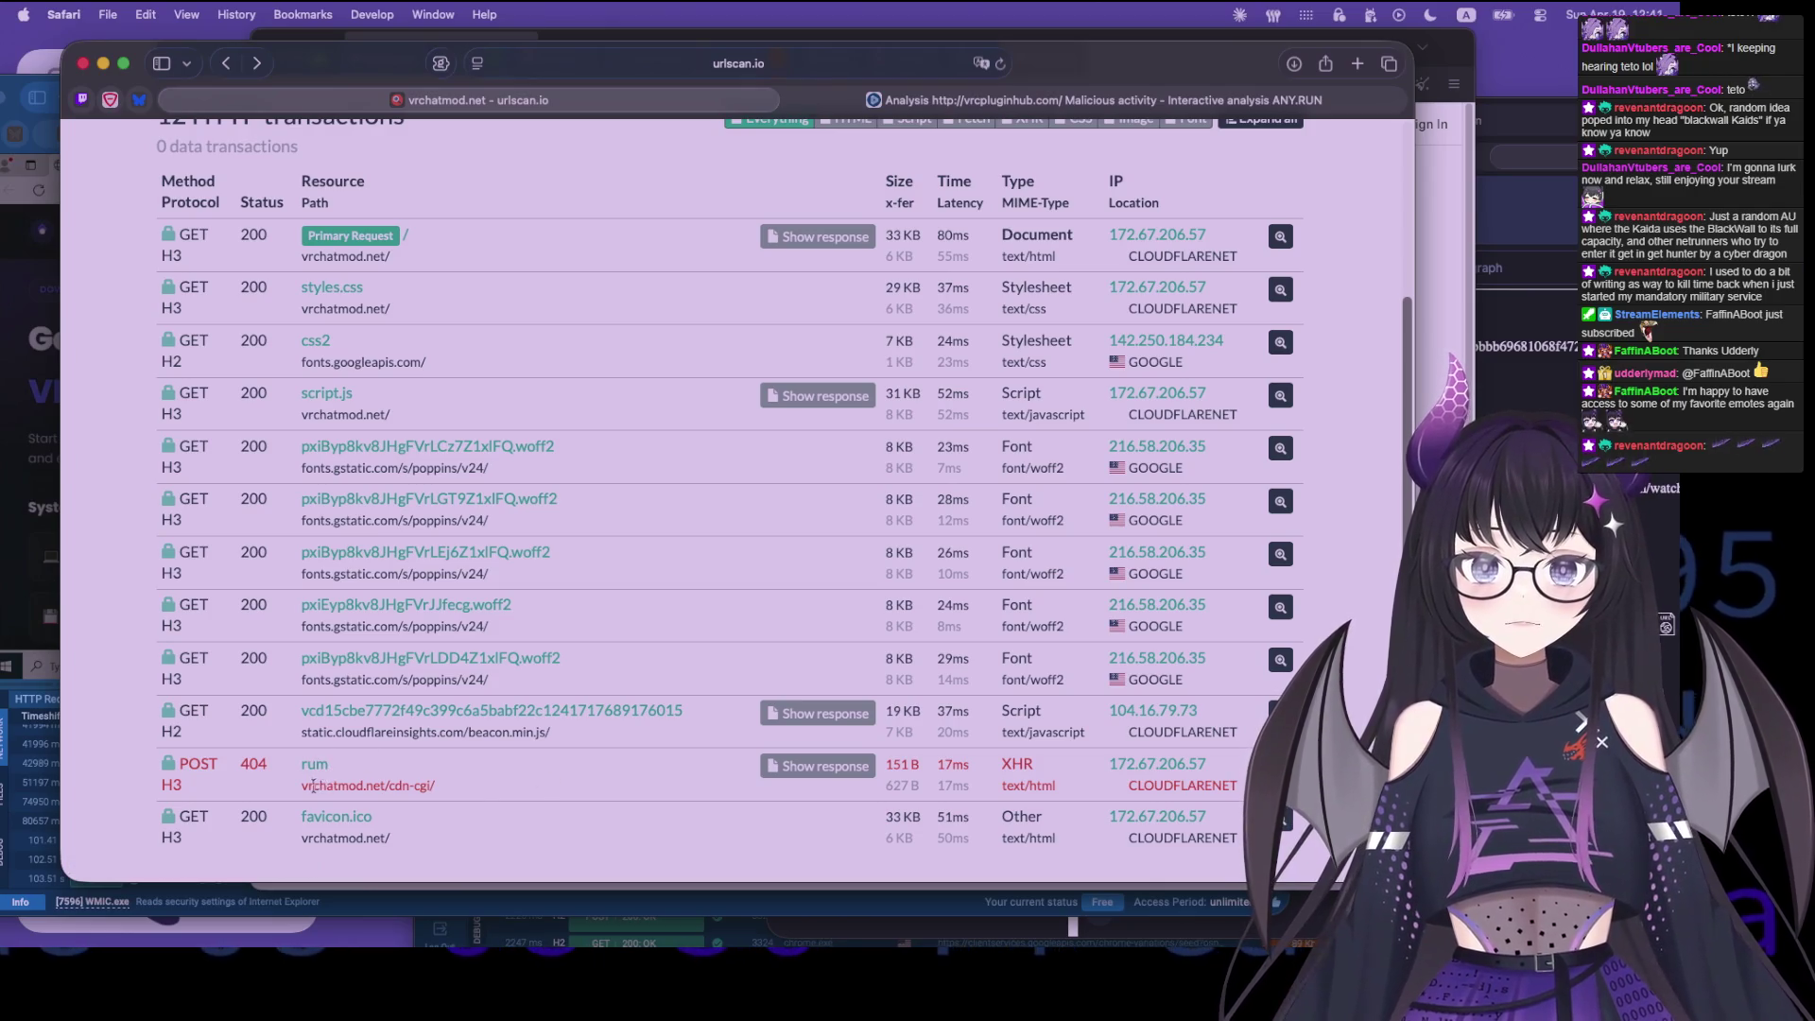
drag(313, 786, 484, 784)
click(485, 791)
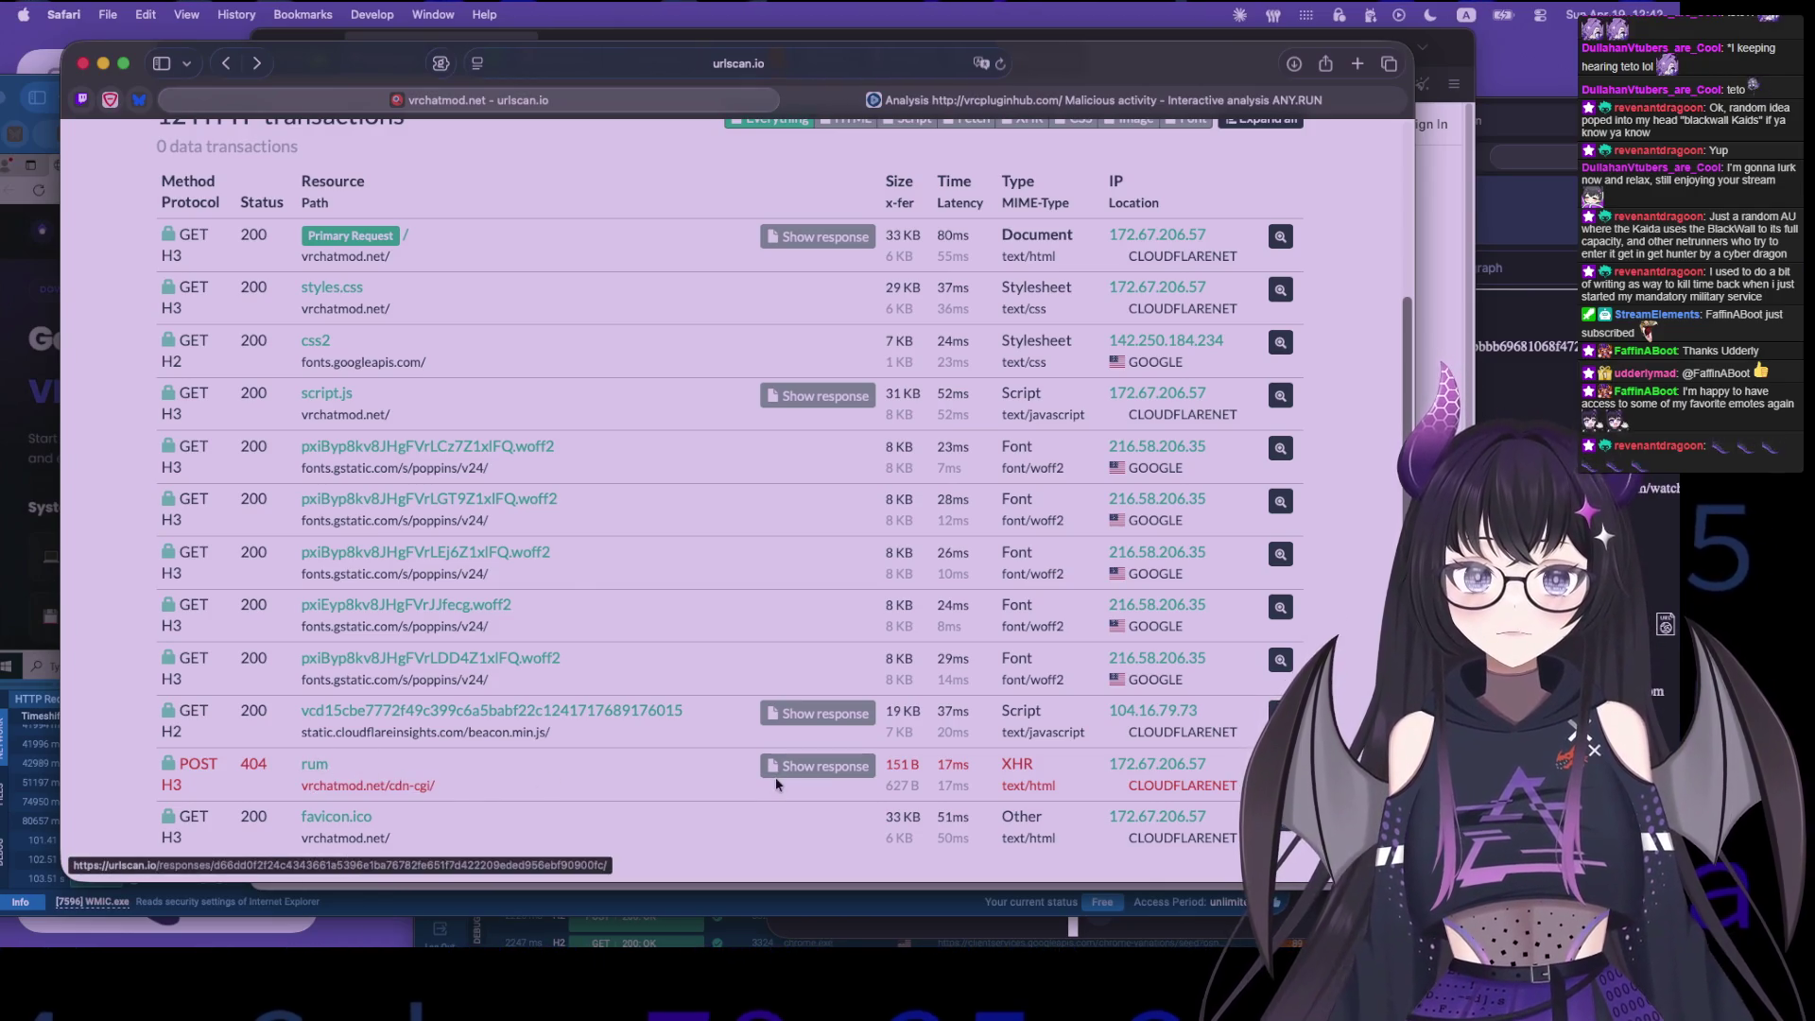
click(817, 766)
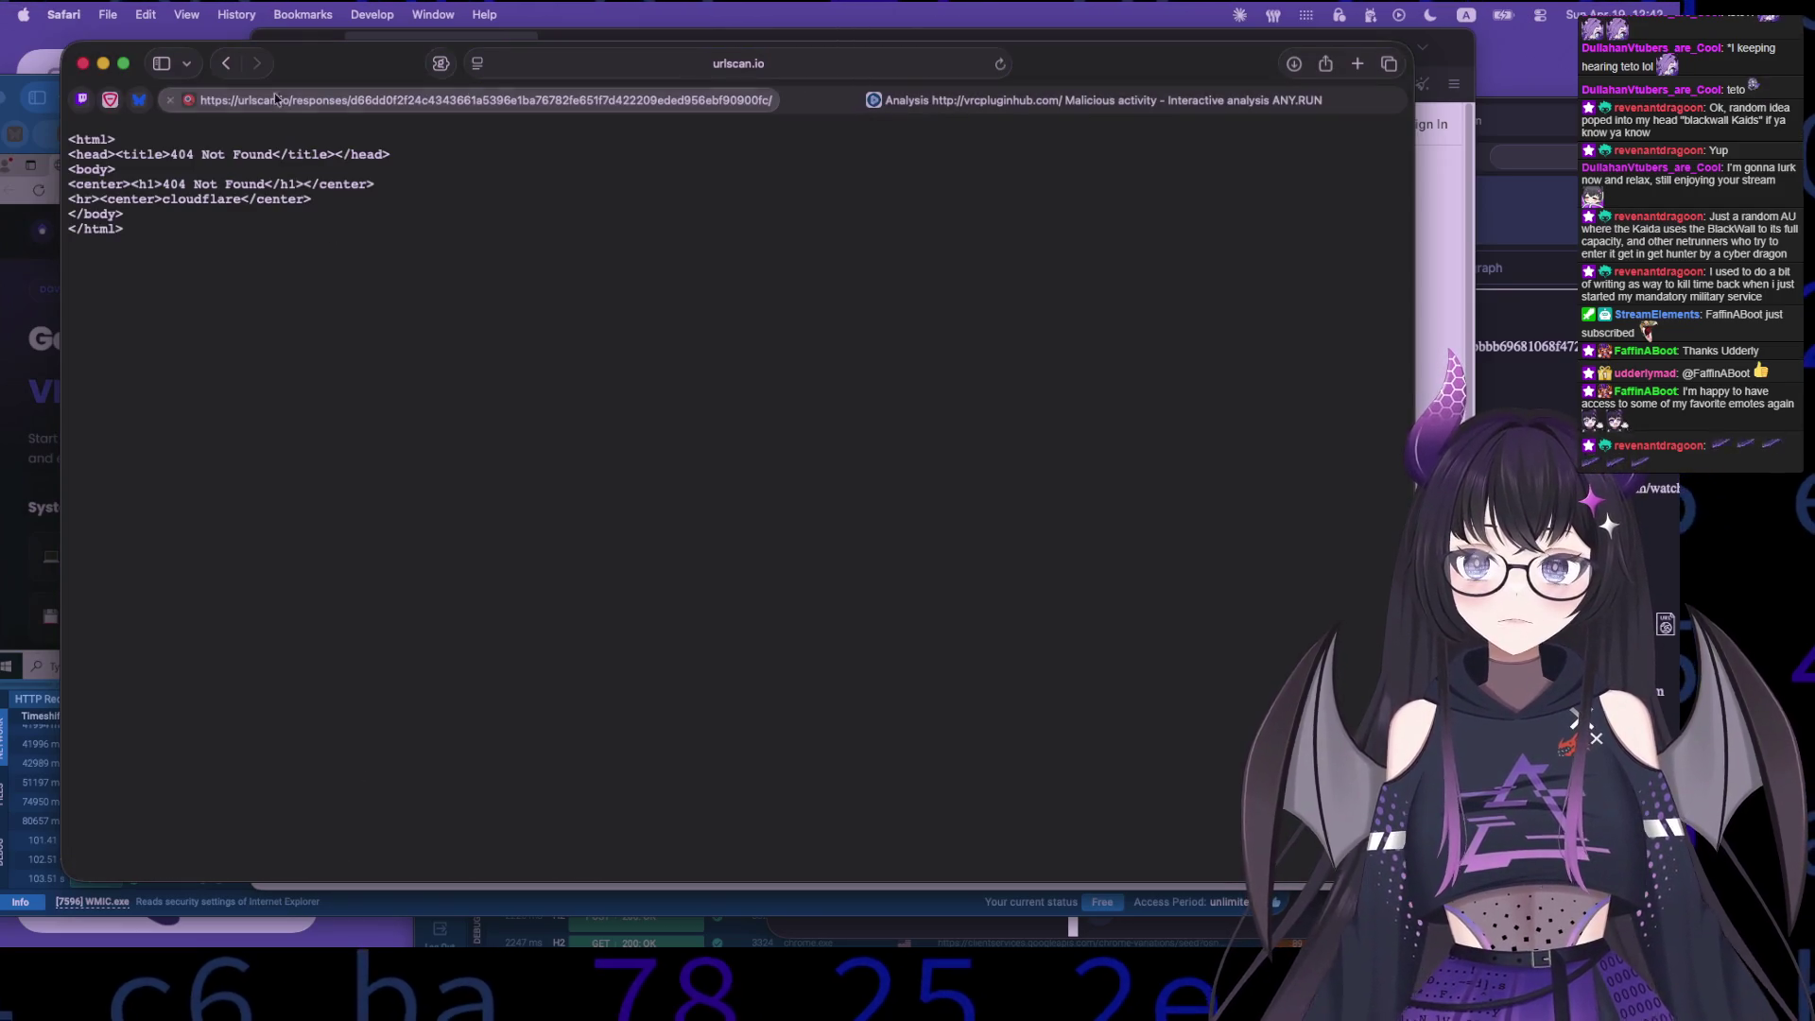
- Run a filename:"rum" search across other scans, then return to vrchatmod.net's 12 transactions
key(super+bracketleft)
click(315, 764)
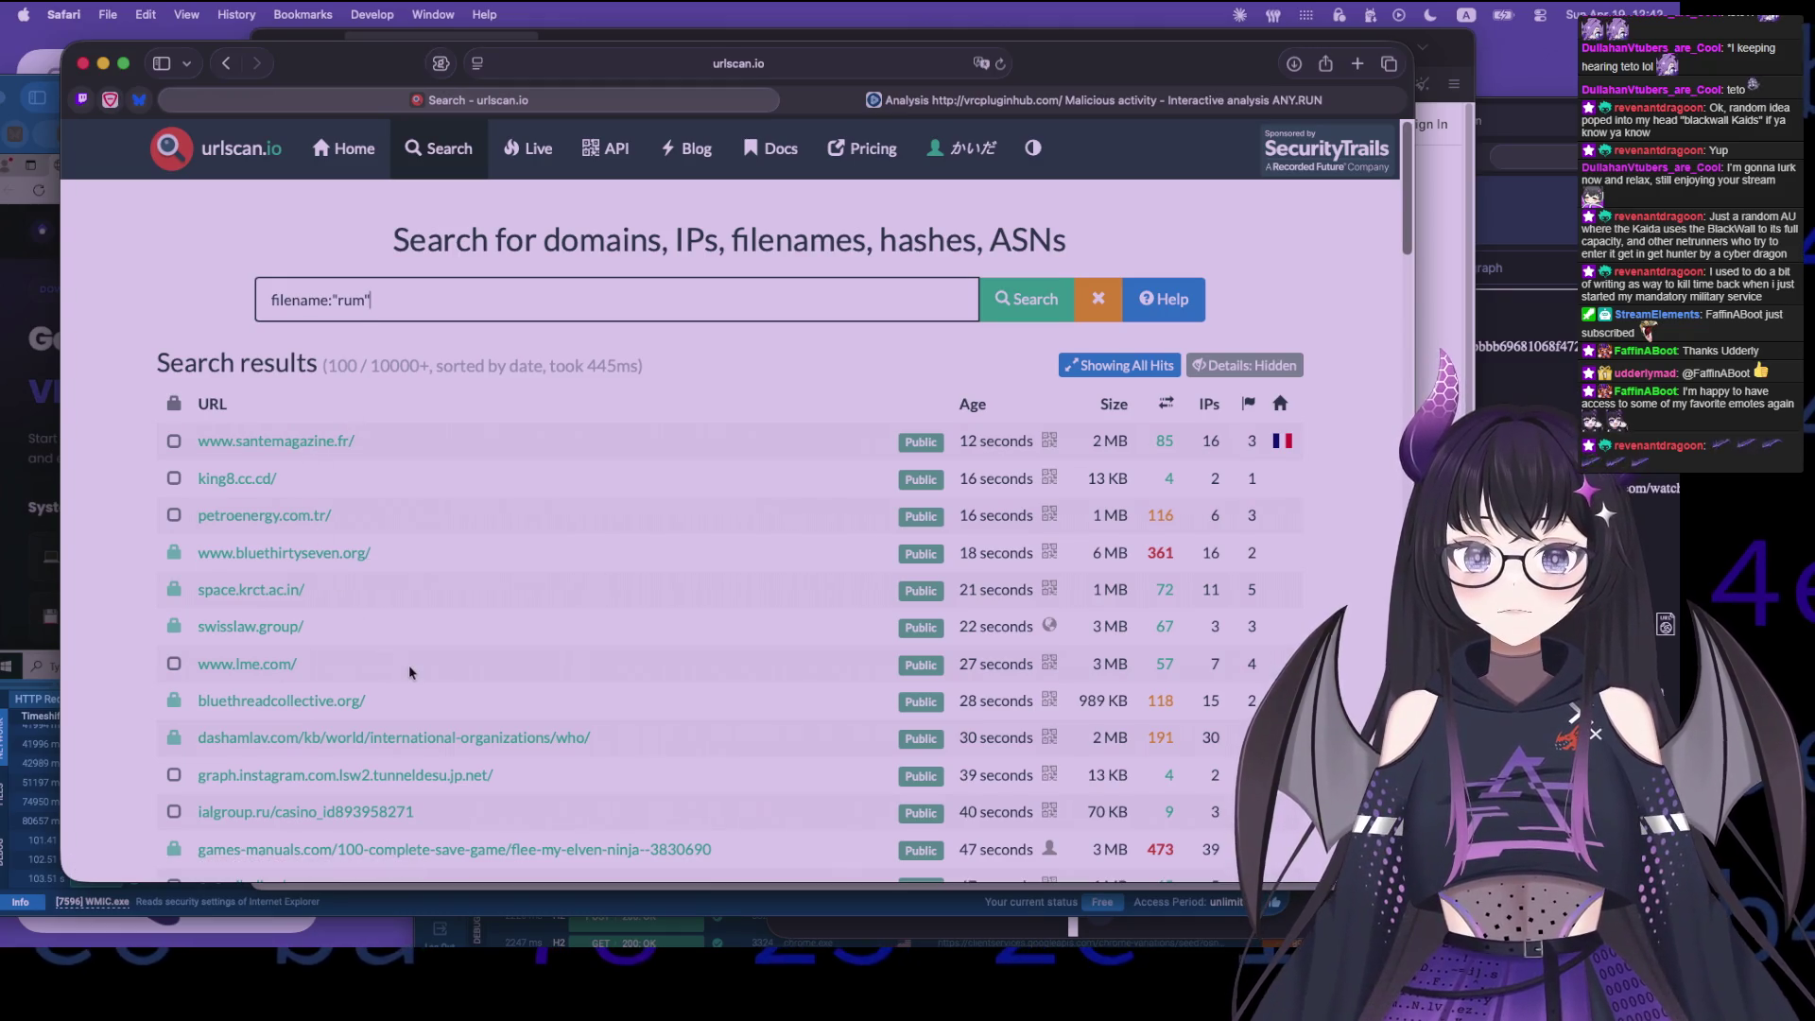
key(super+bracketleft)
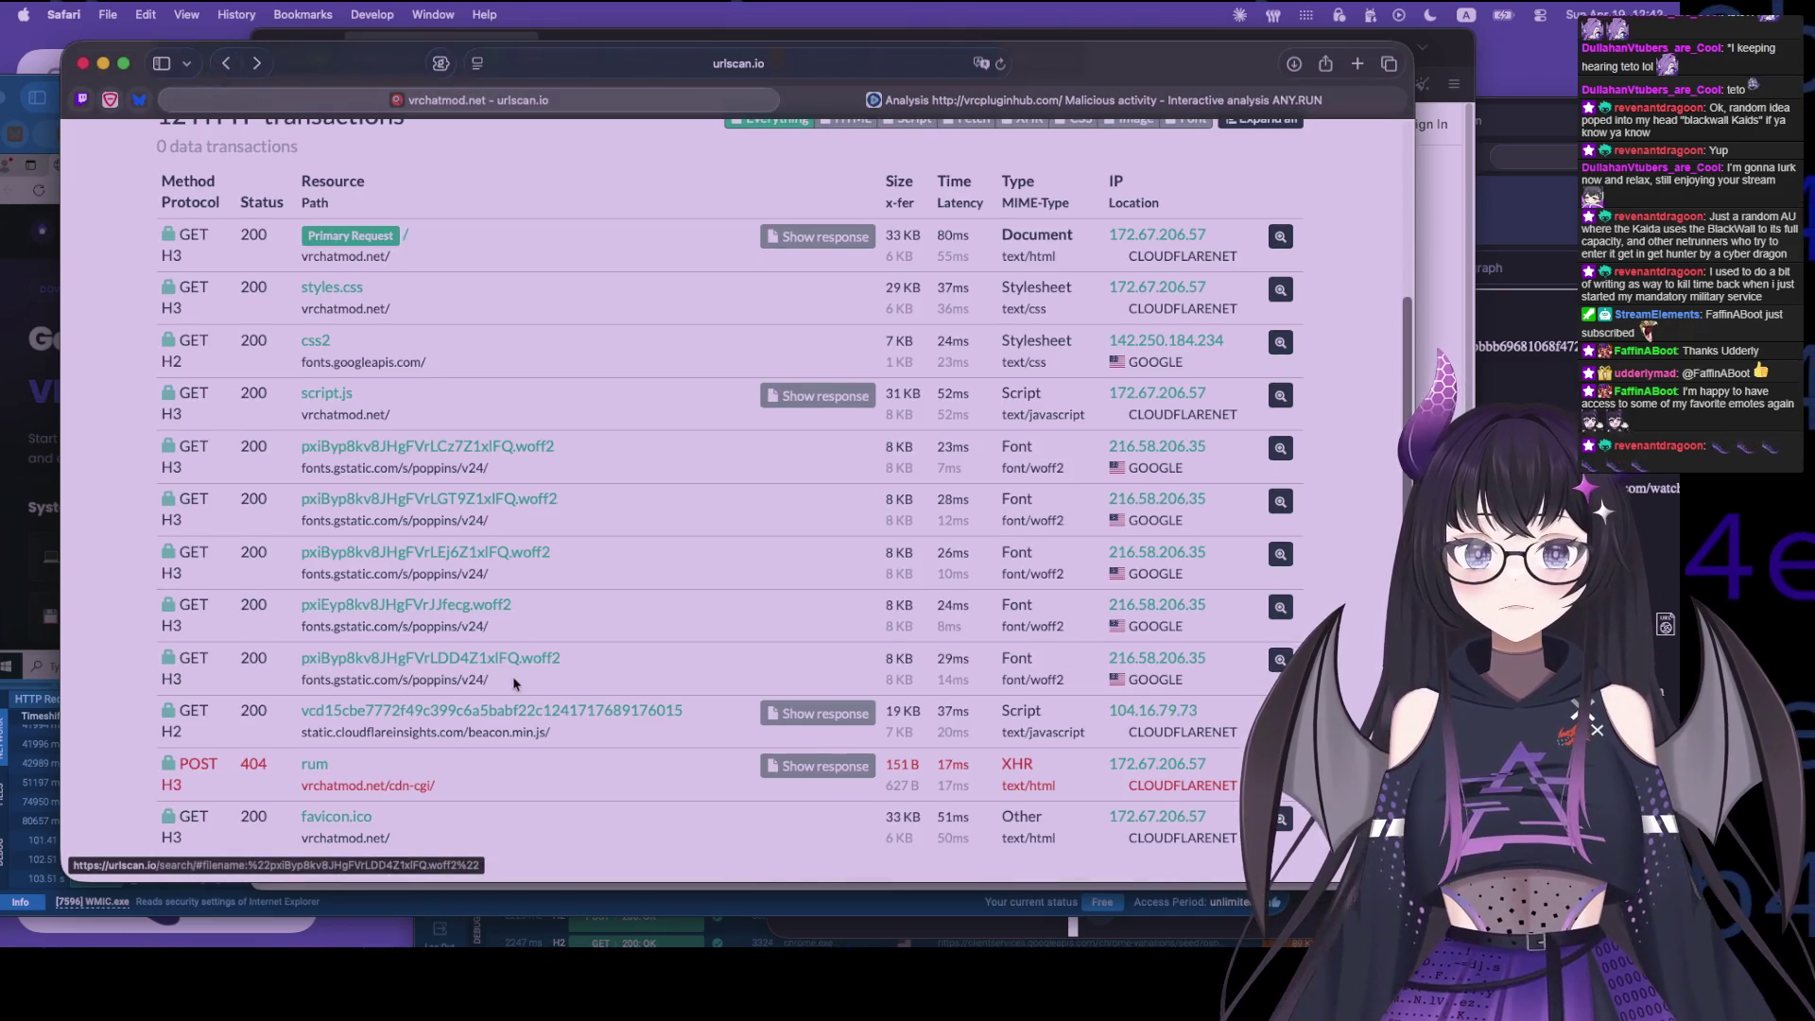
scroll(517, 680, up, 5)
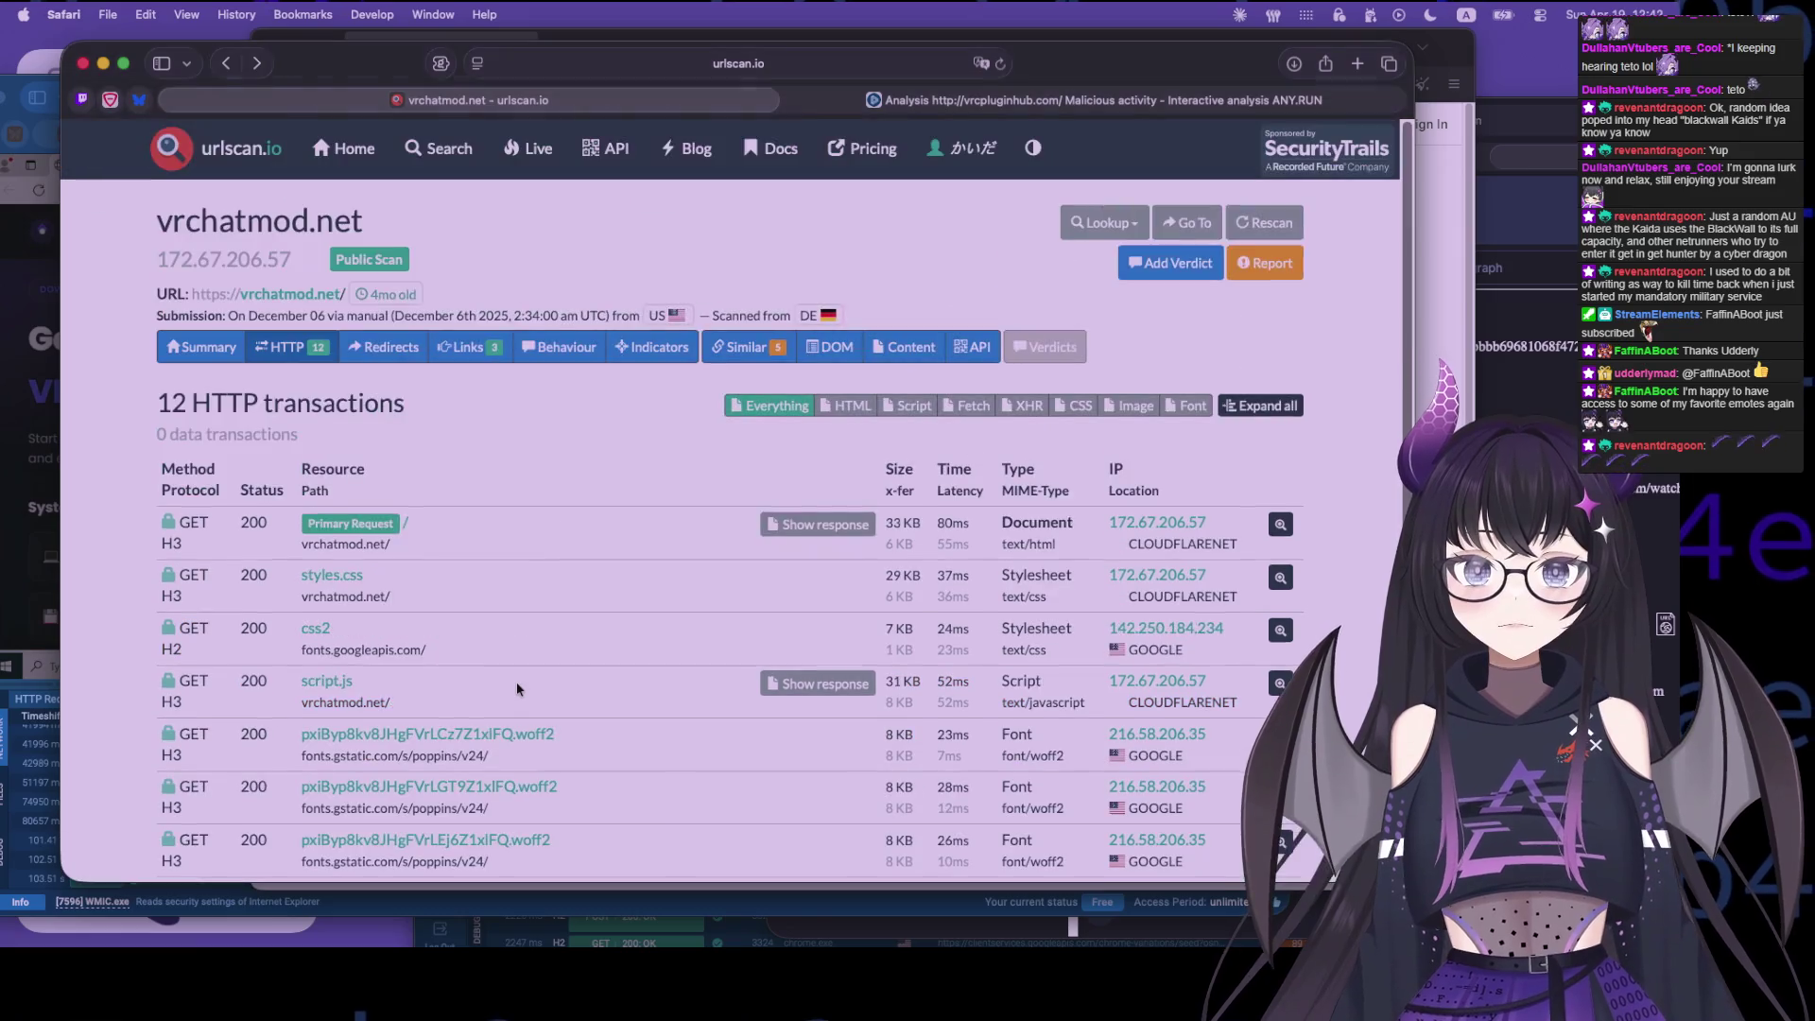
- Search by the styles.css resource hash and open the day-old vrcpluginhub.com result
click(457, 587)
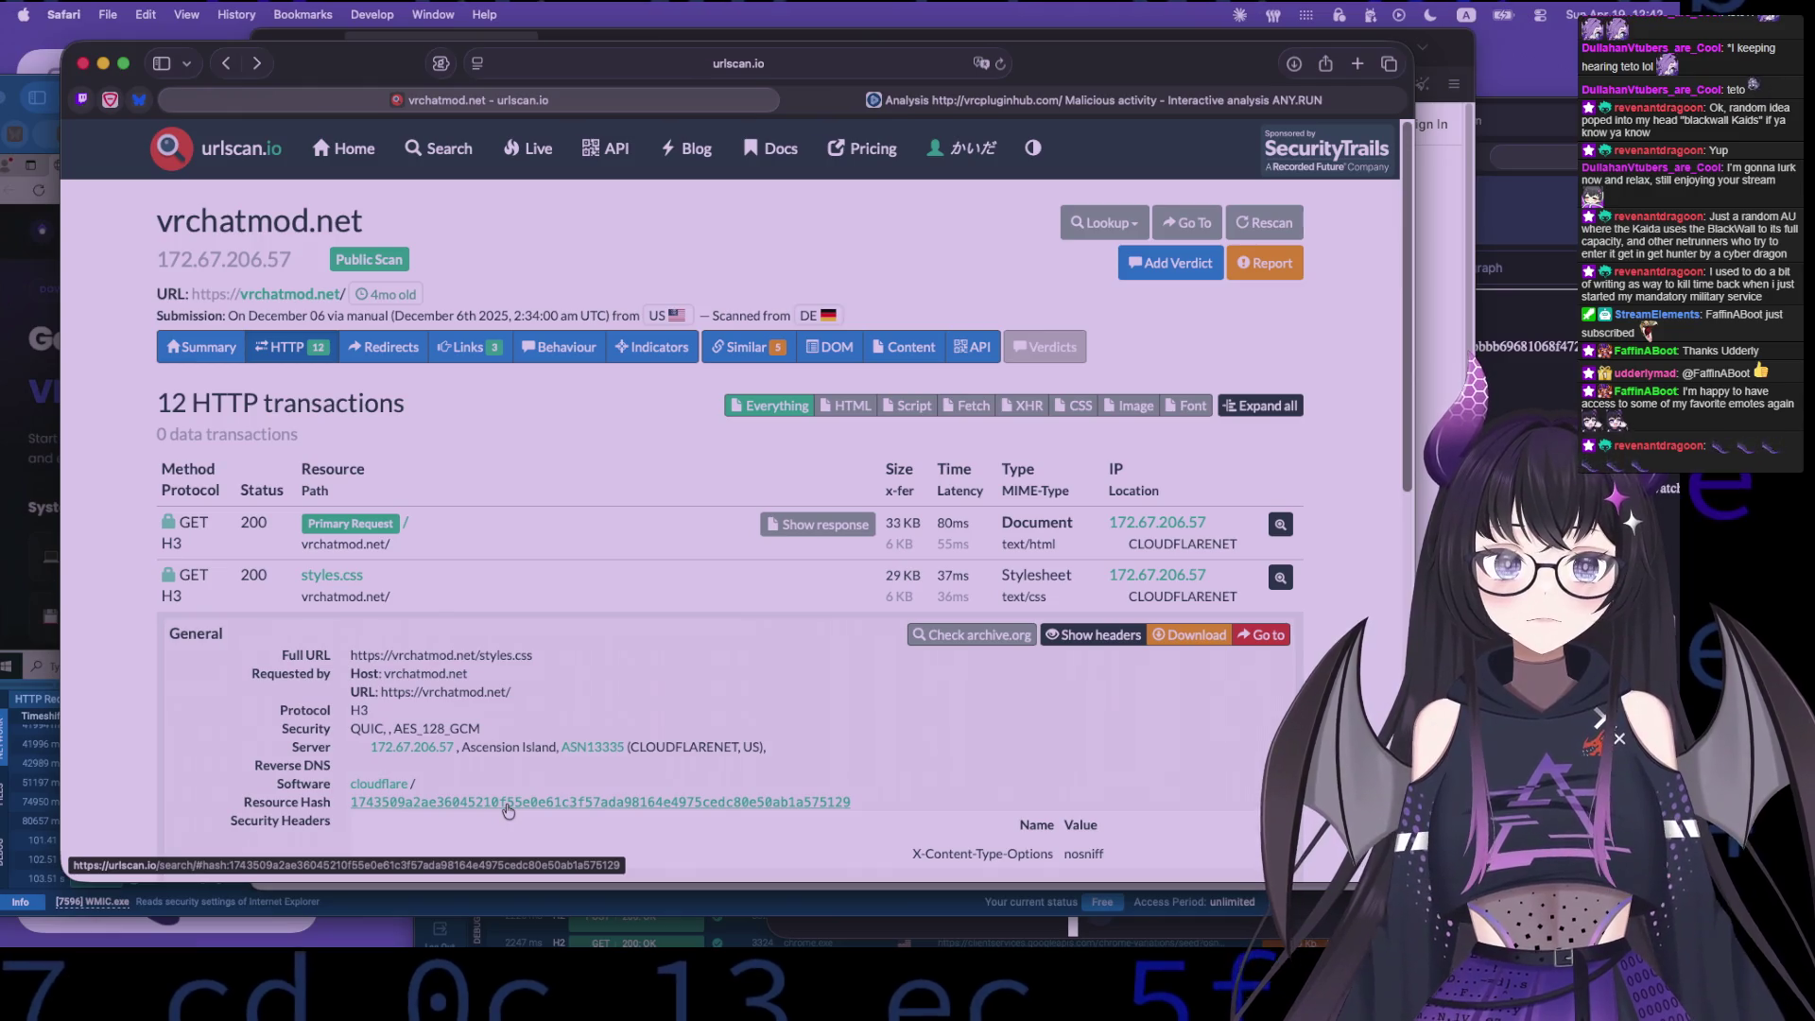
click(508, 804)
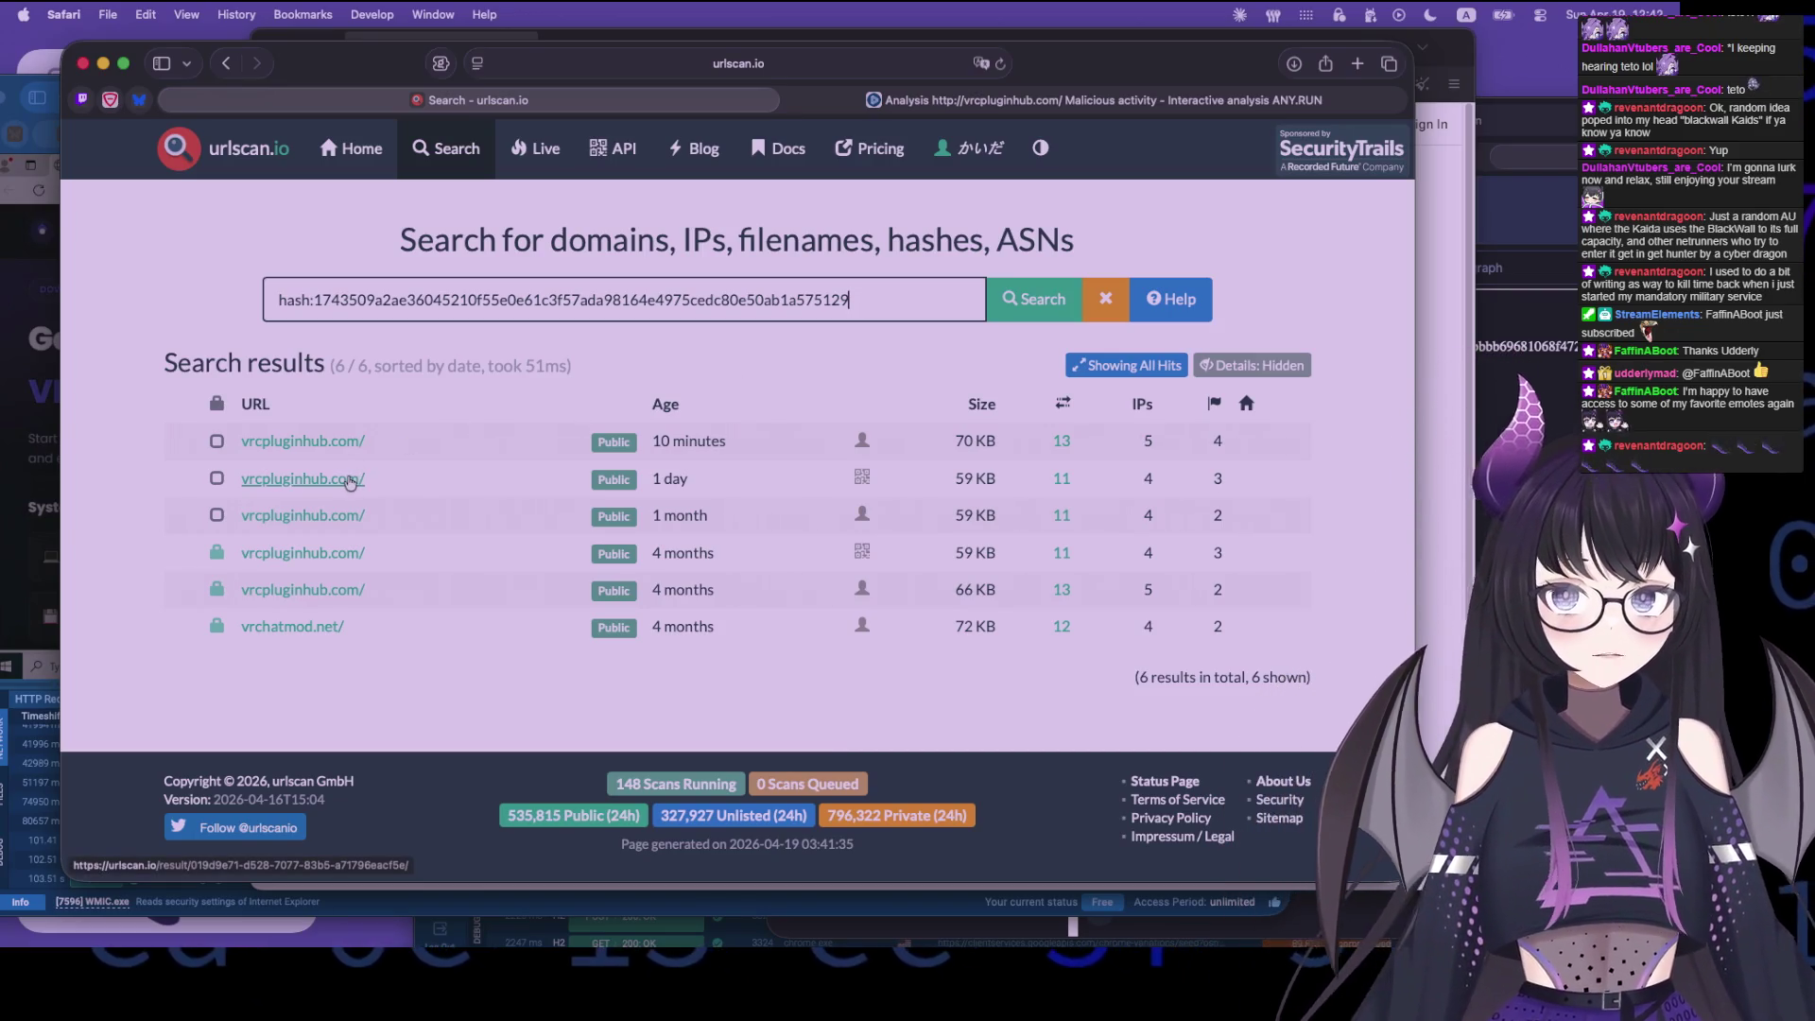
click(351, 479)
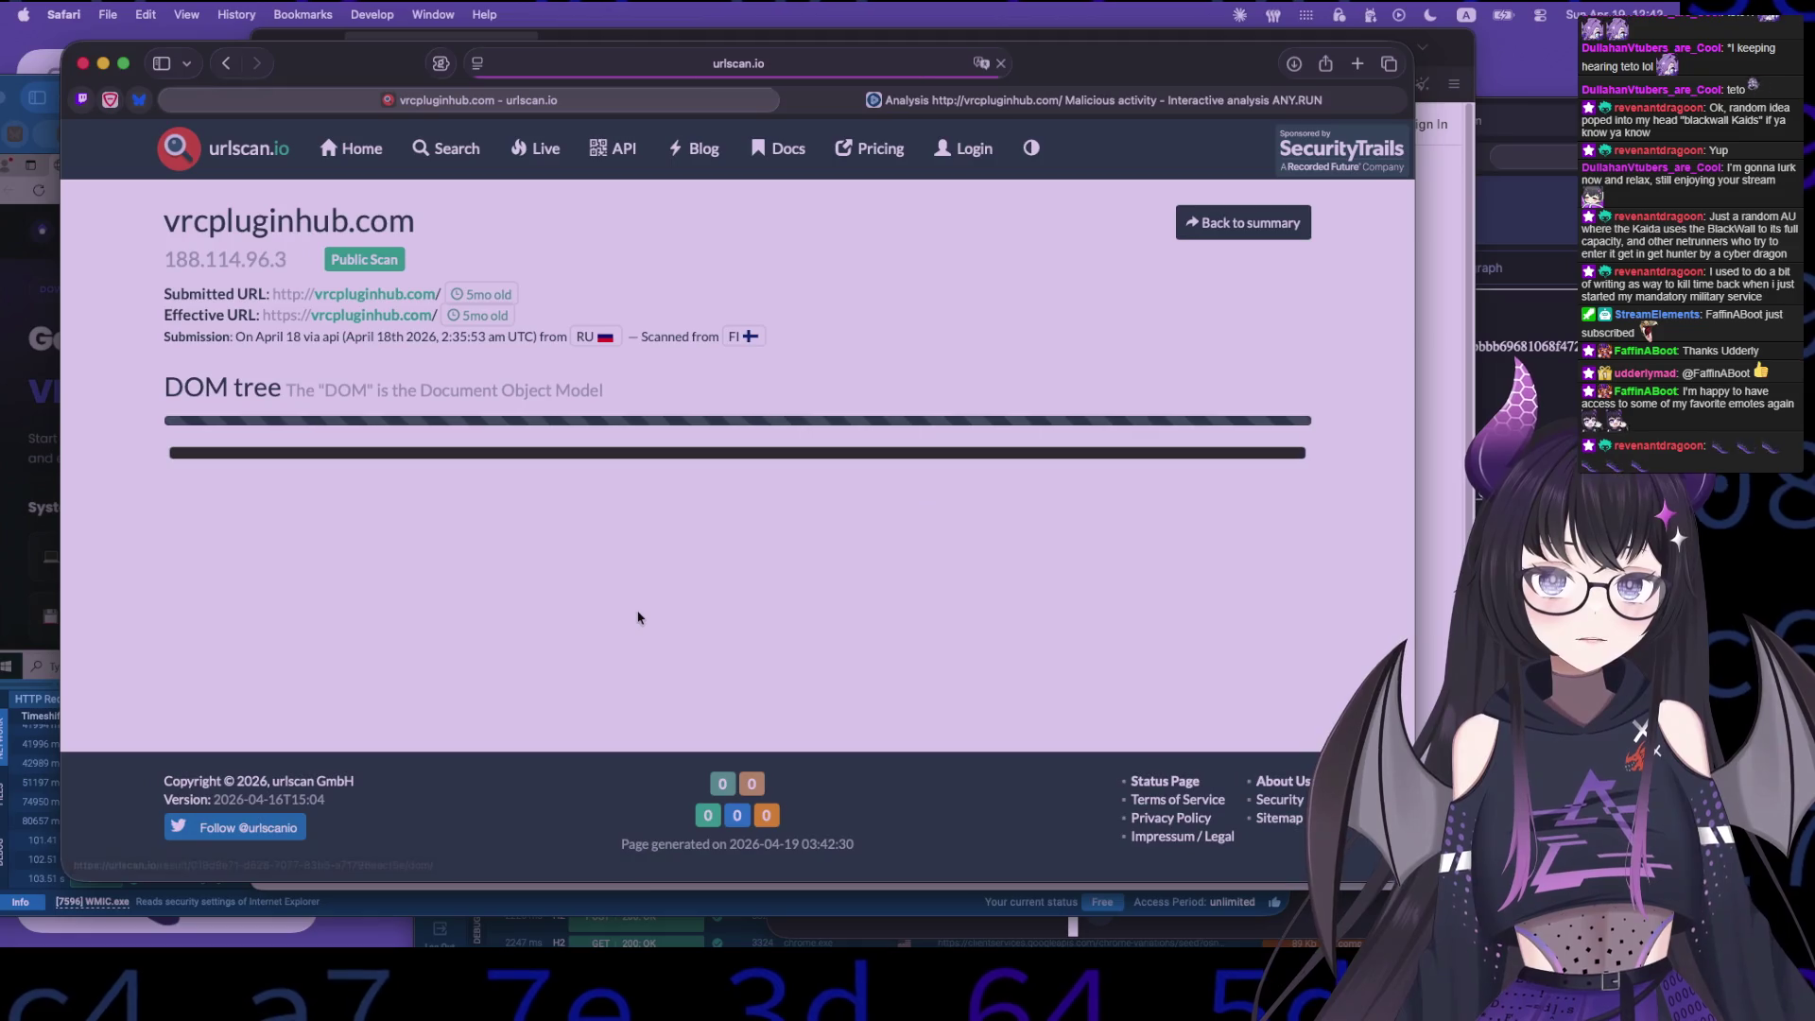
- Return to the six styles.css hash results, then switch to vrcpluginhub.com's ANY.RUN analysis
scroll(545, 626, down, 20)
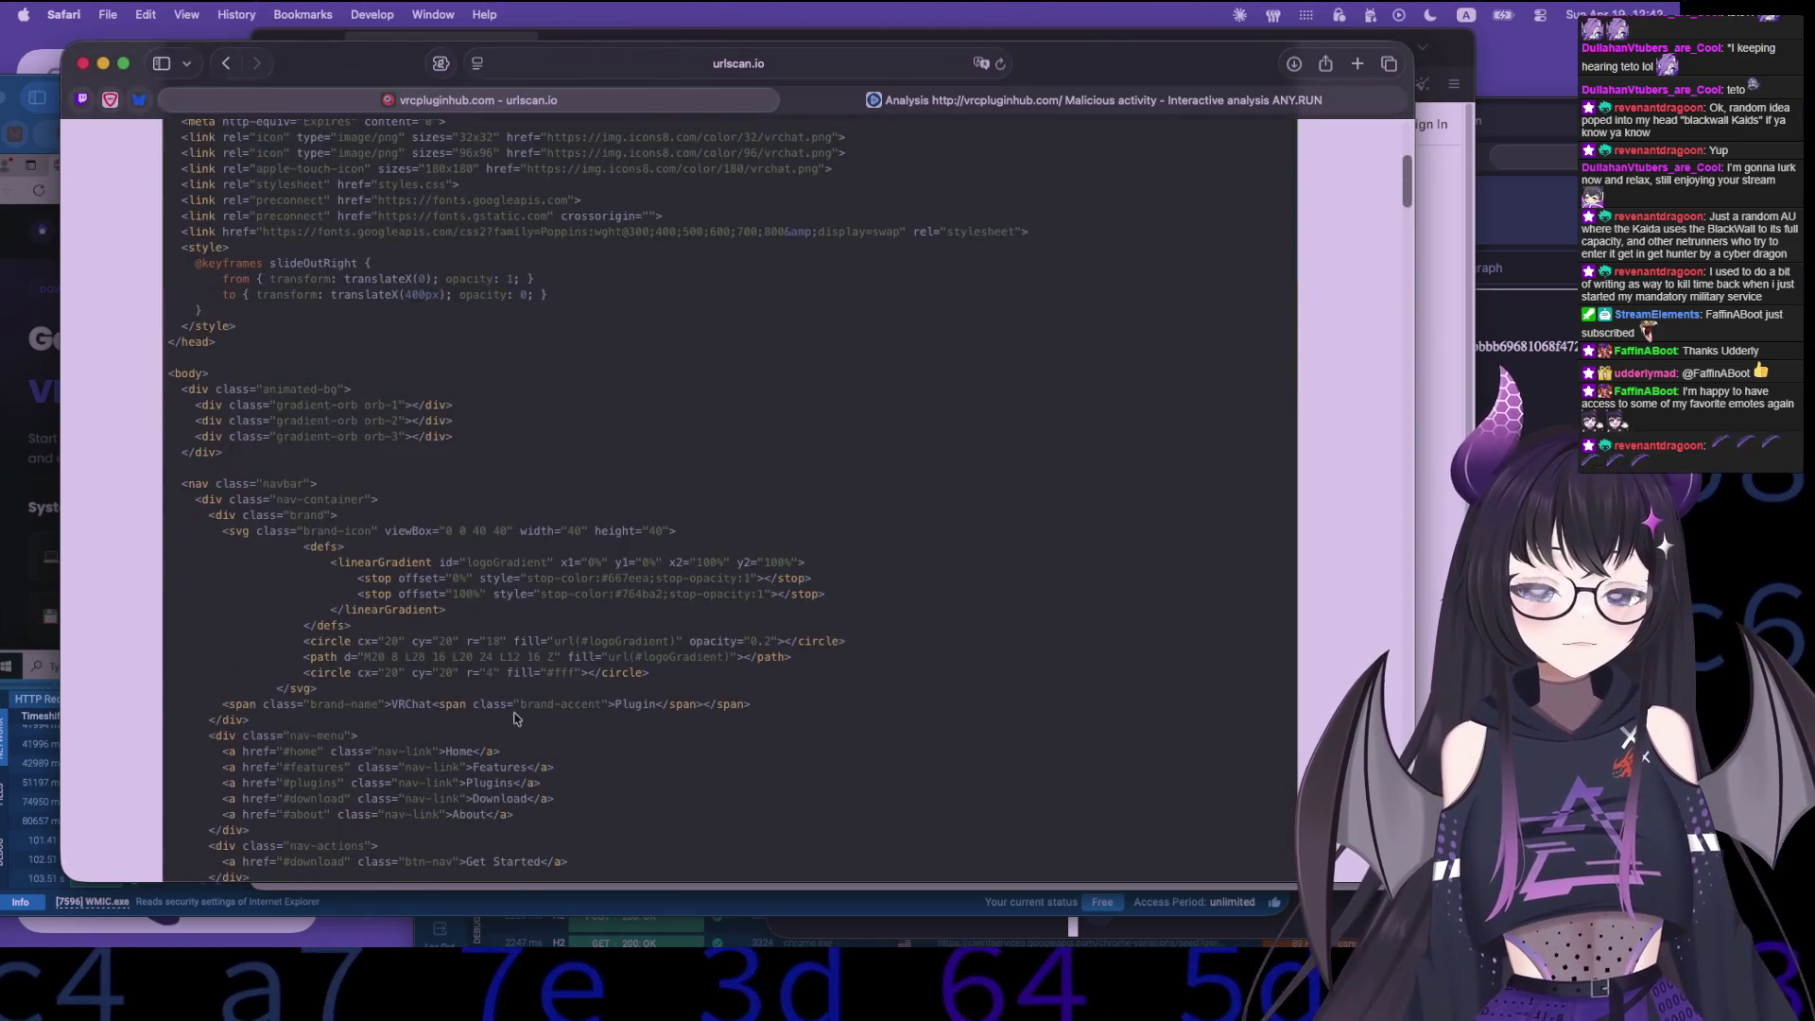
scroll(545, 719, down, 20)
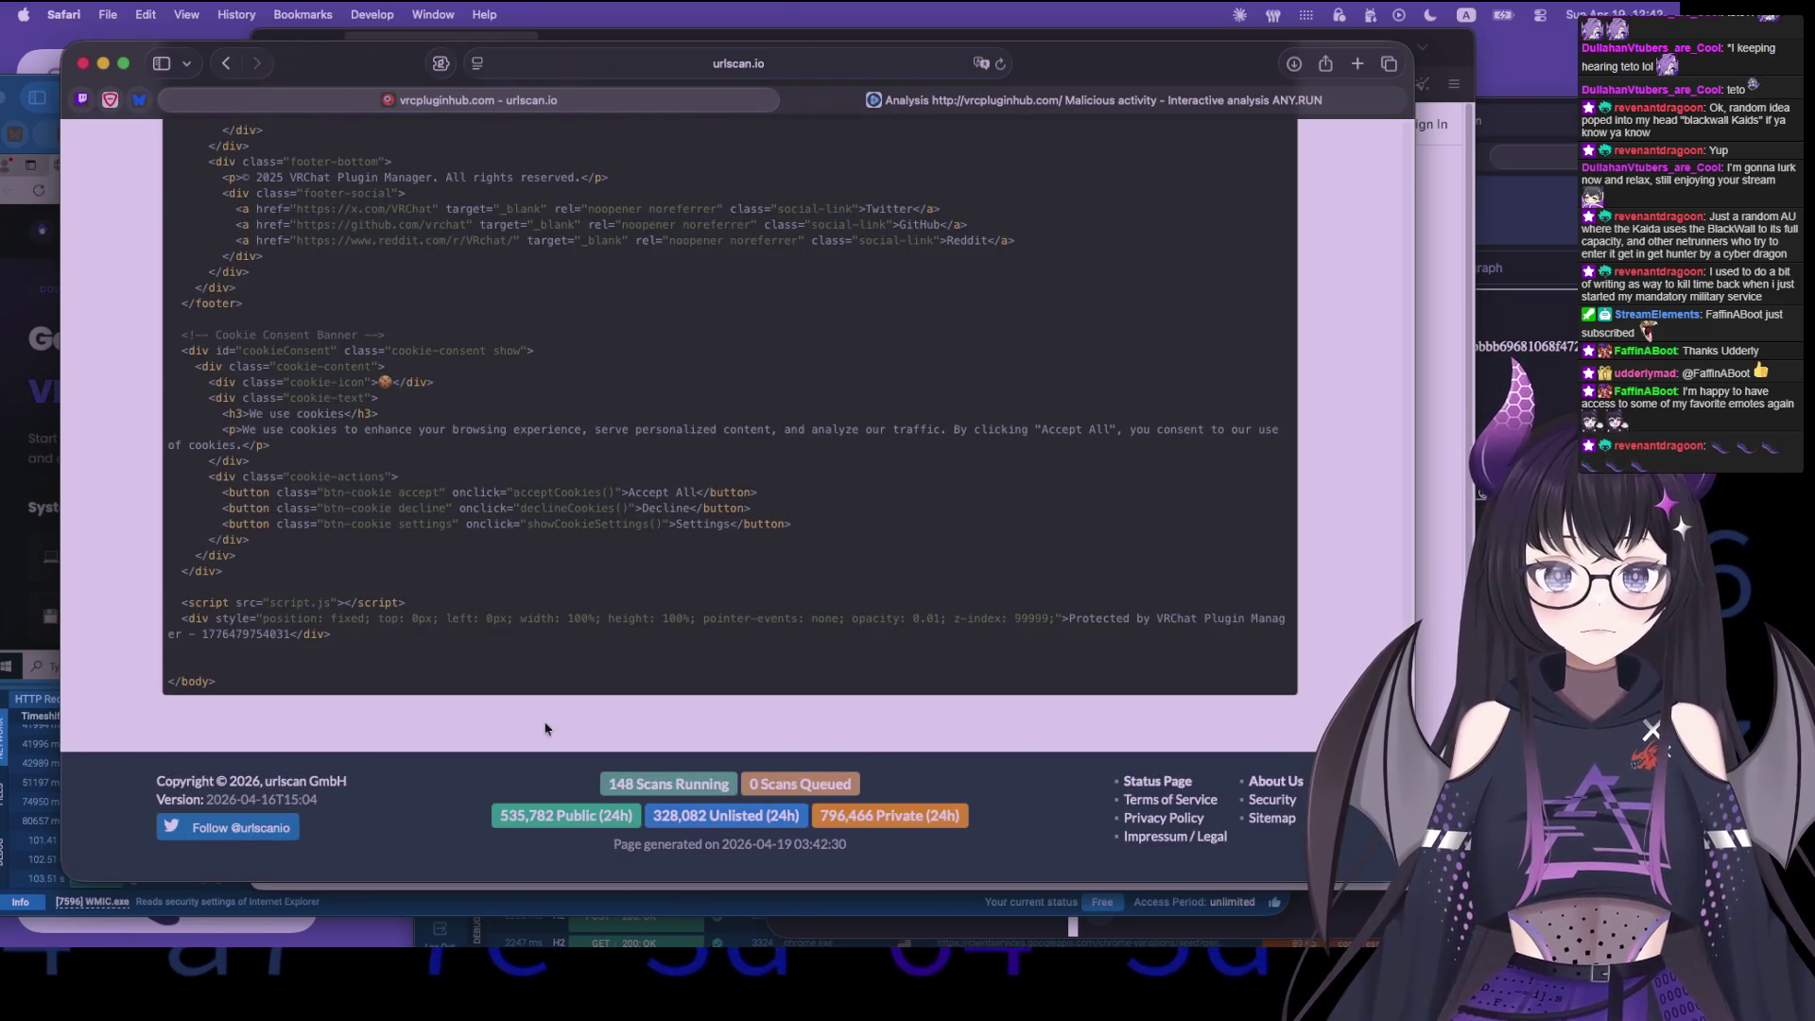
click(228, 62)
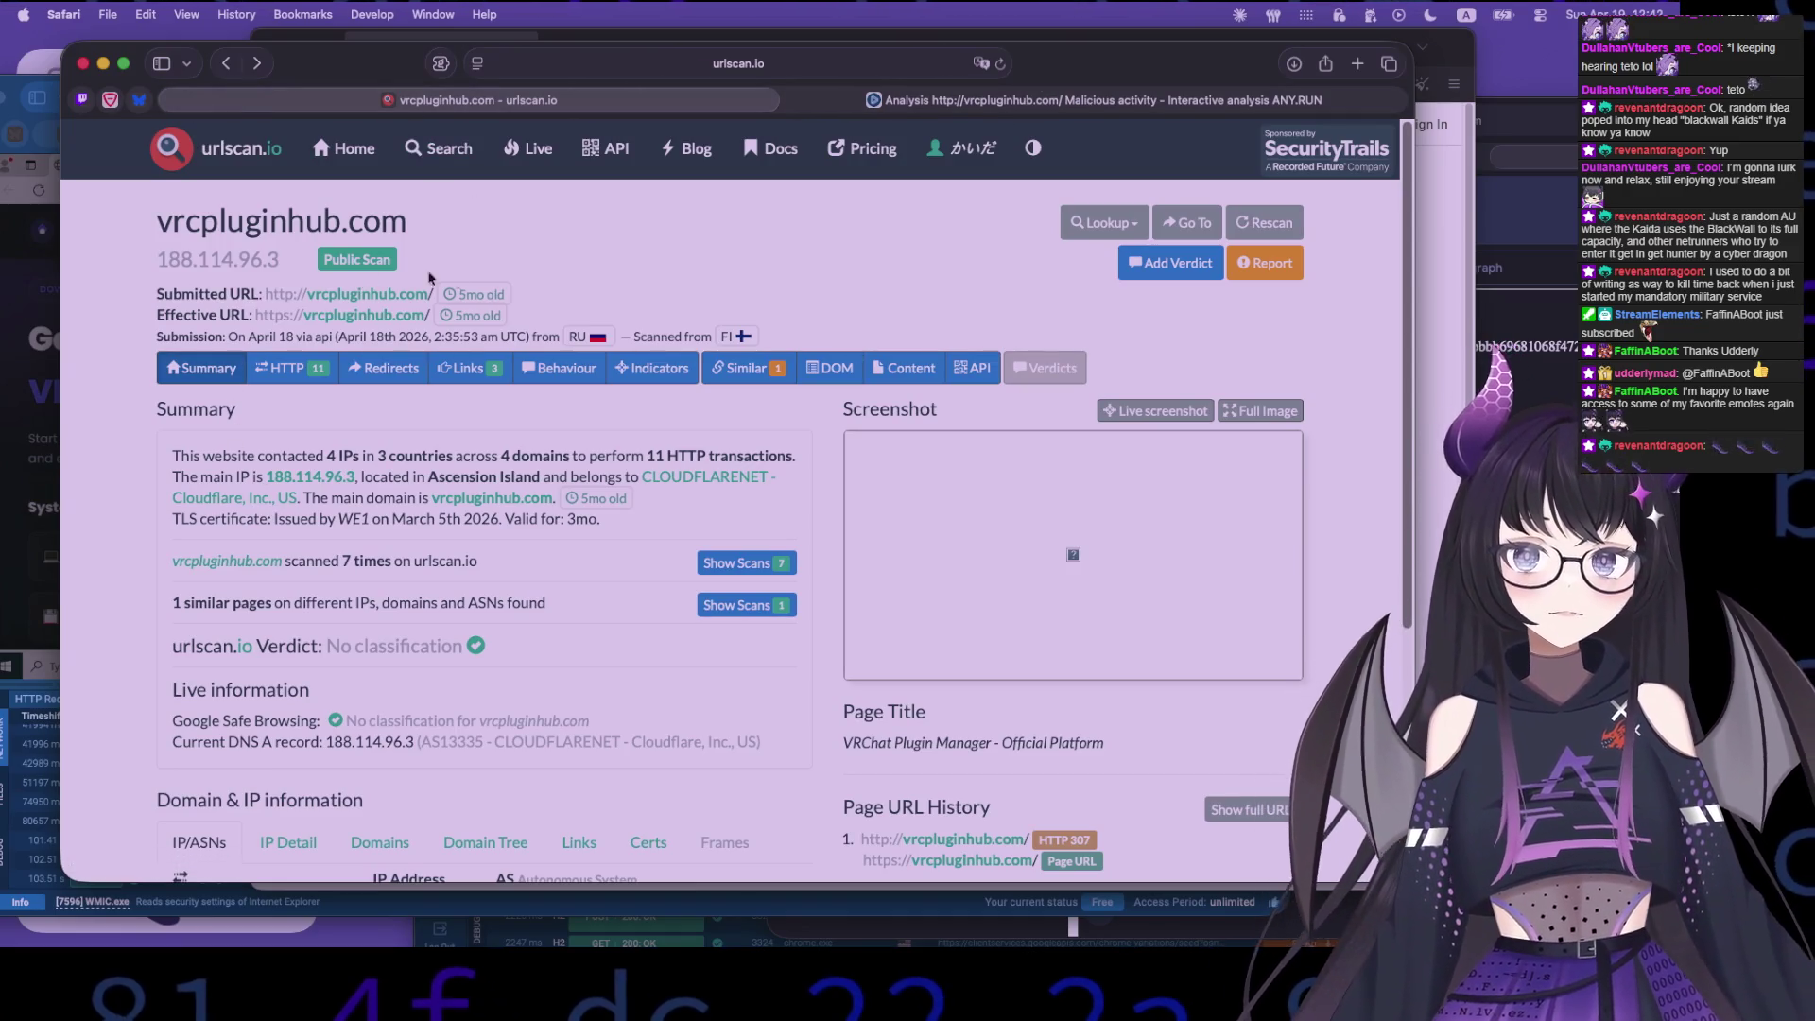
key(super+bracketleft)
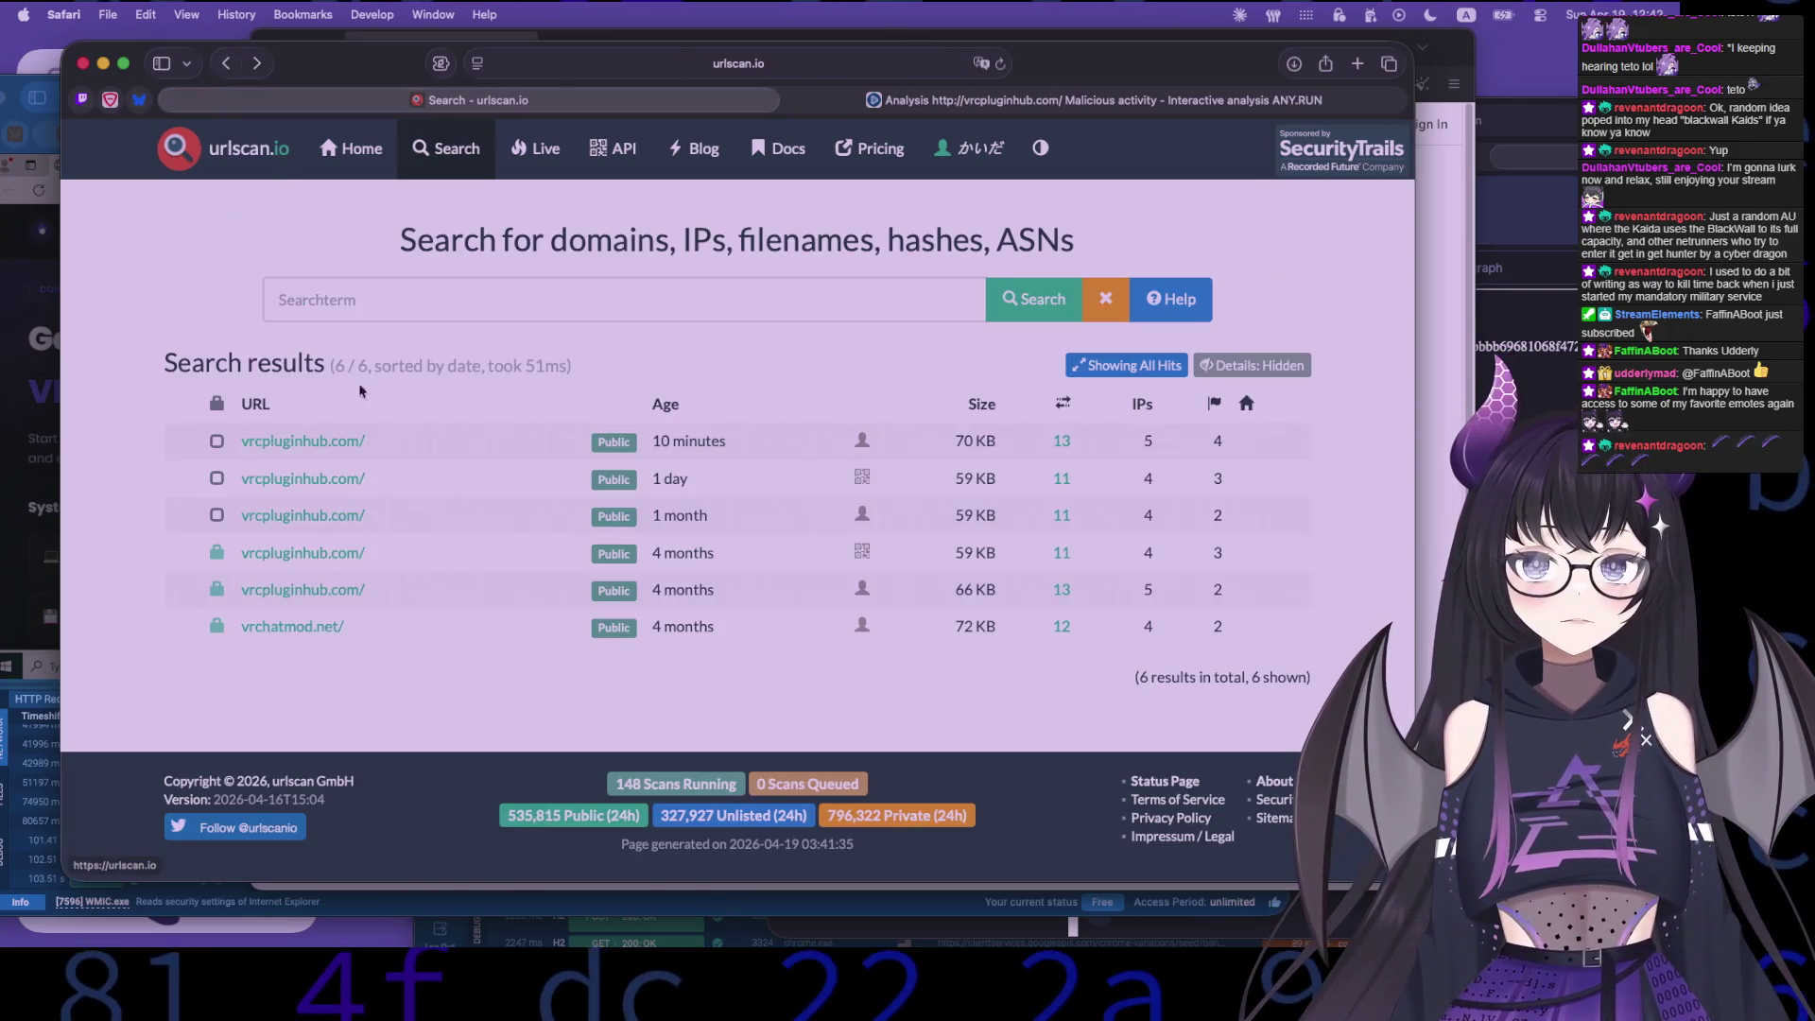
click(602, 63)
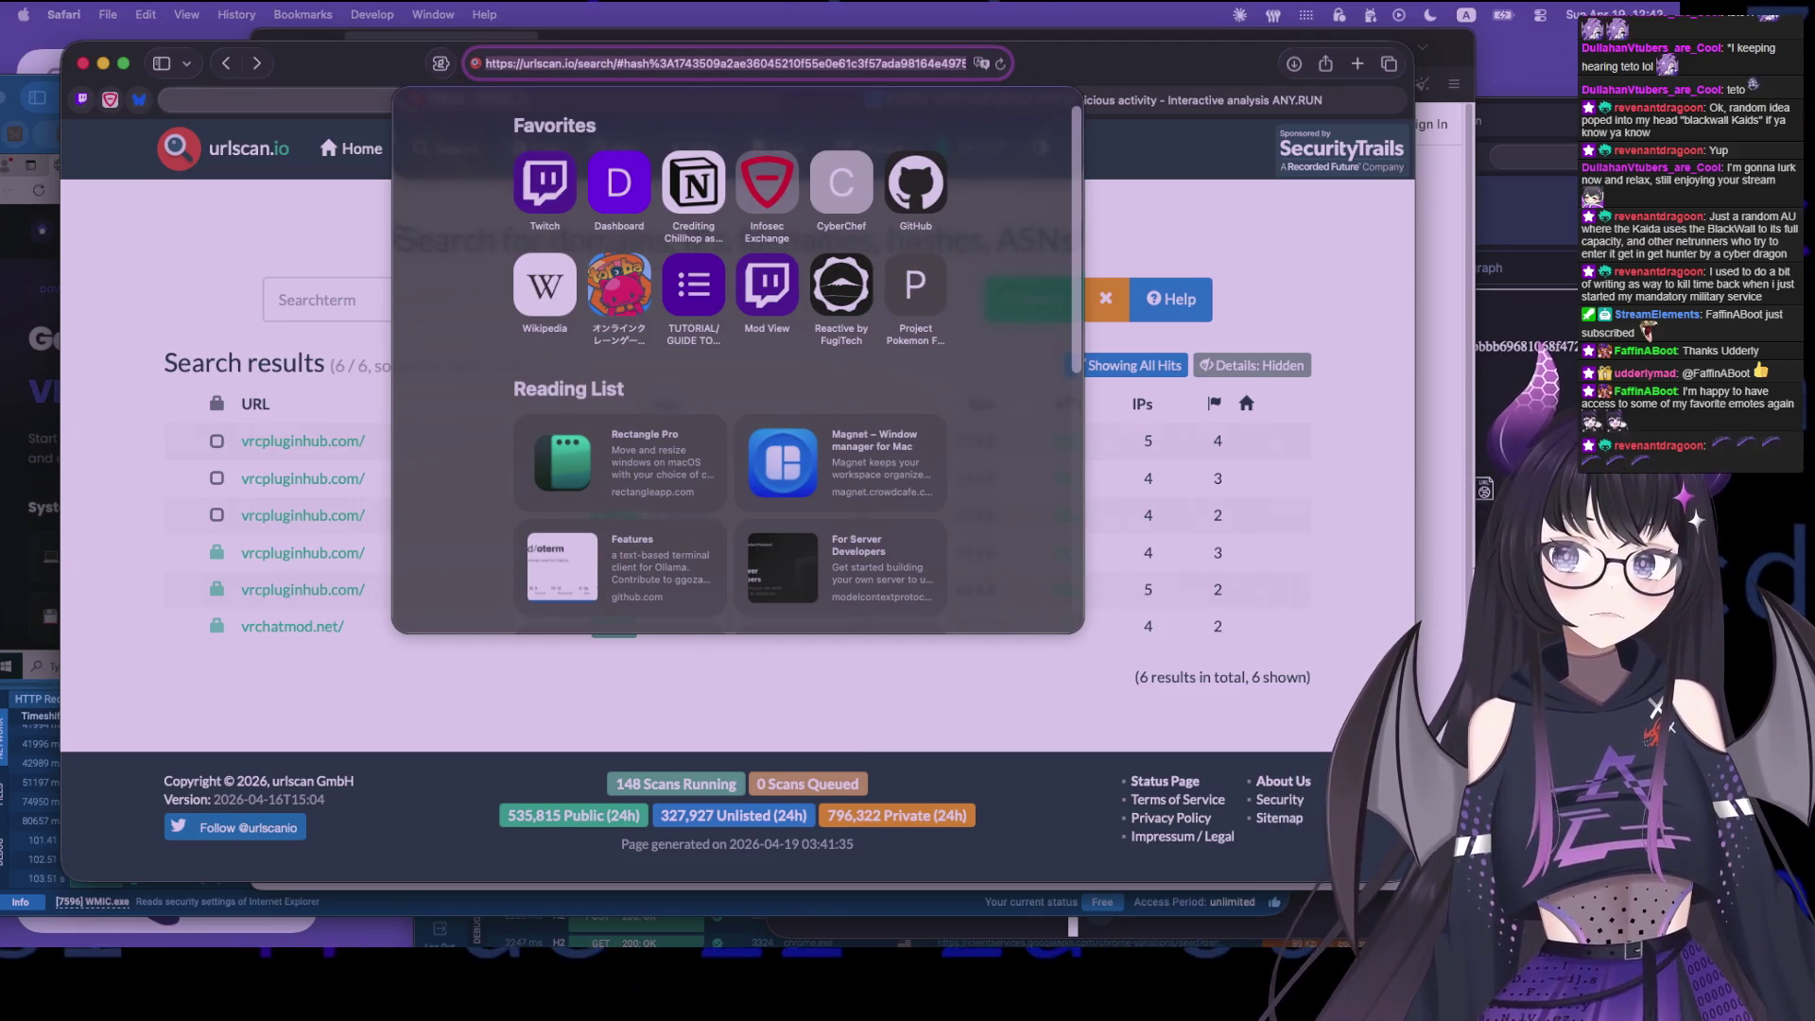
key(Escape)
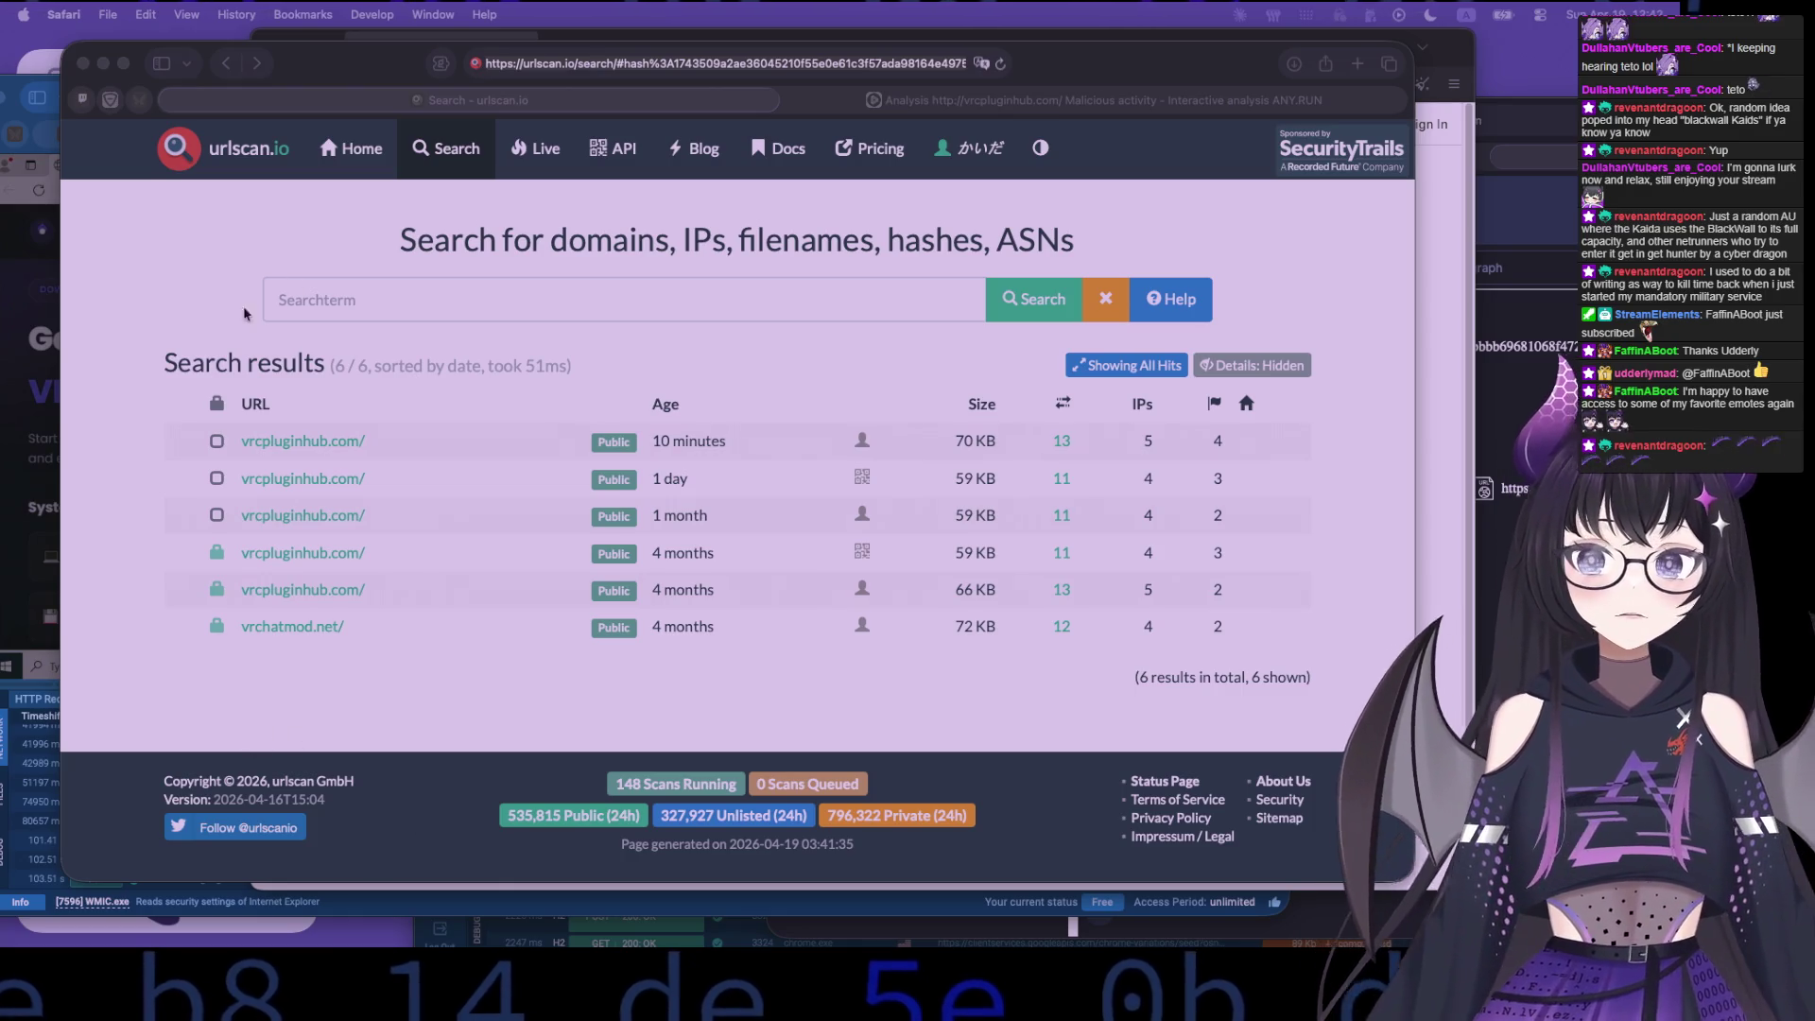
click(173, 515)
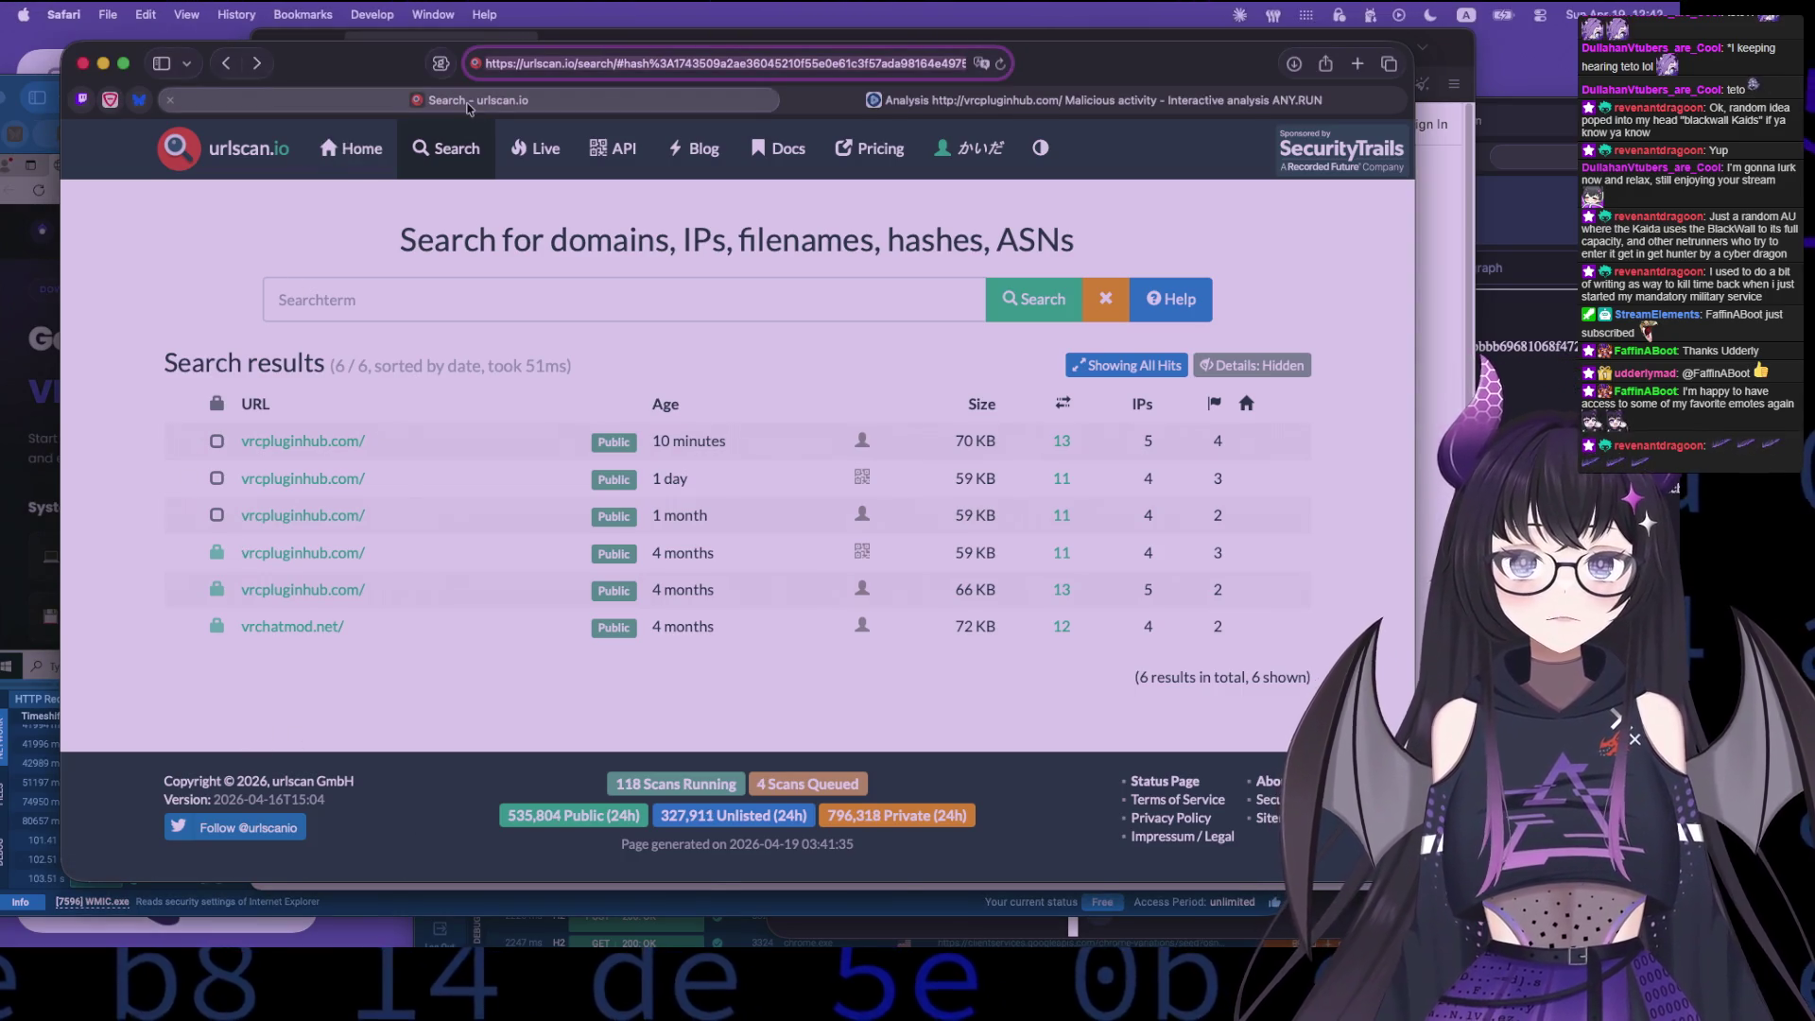
click(951, 102)
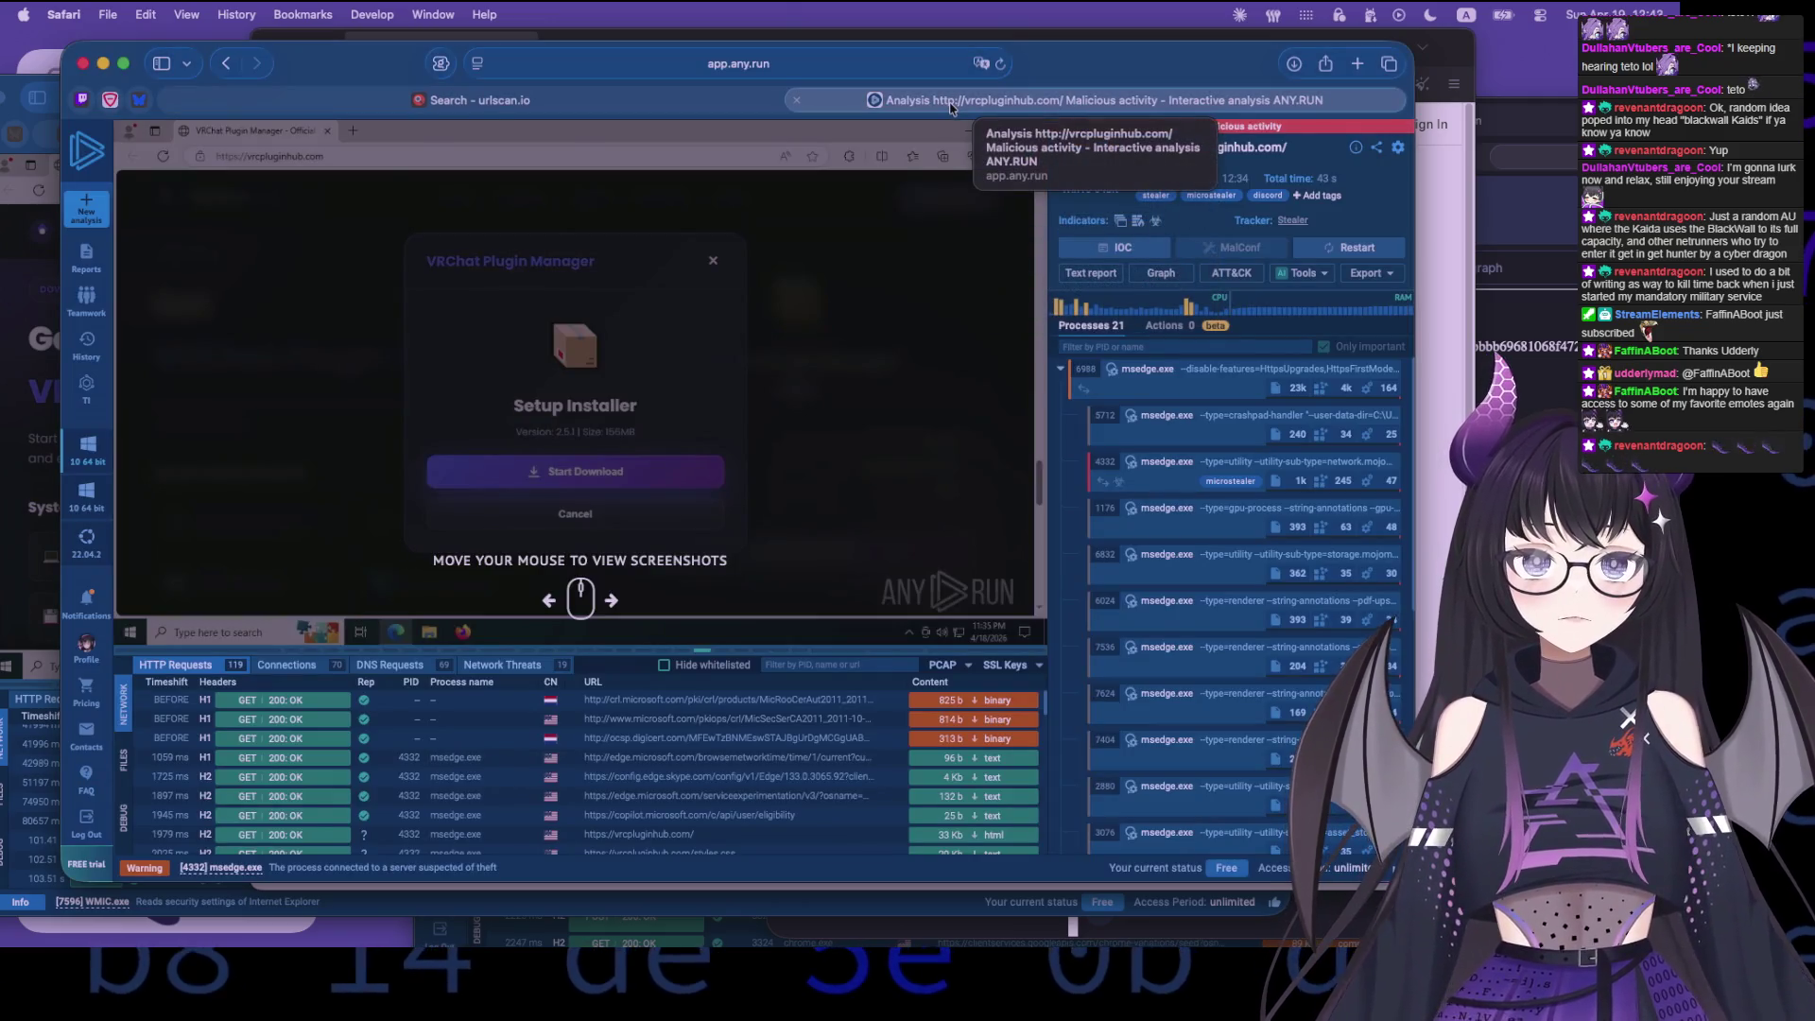
- Close the vrcpluginhub.com ANY.RUN analysis and hide Tor Browser to reveal the six hash results
click(796, 100)
mouse_move(367, 110)
mouse_down()
mouse_move(713, 694)
mouse_move(568, 439)
mouse_move(480, 360)
mouse_move(510, 700)
mouse_move(539, 79)
mouse_up()
click(470, 68)
key(super+m)
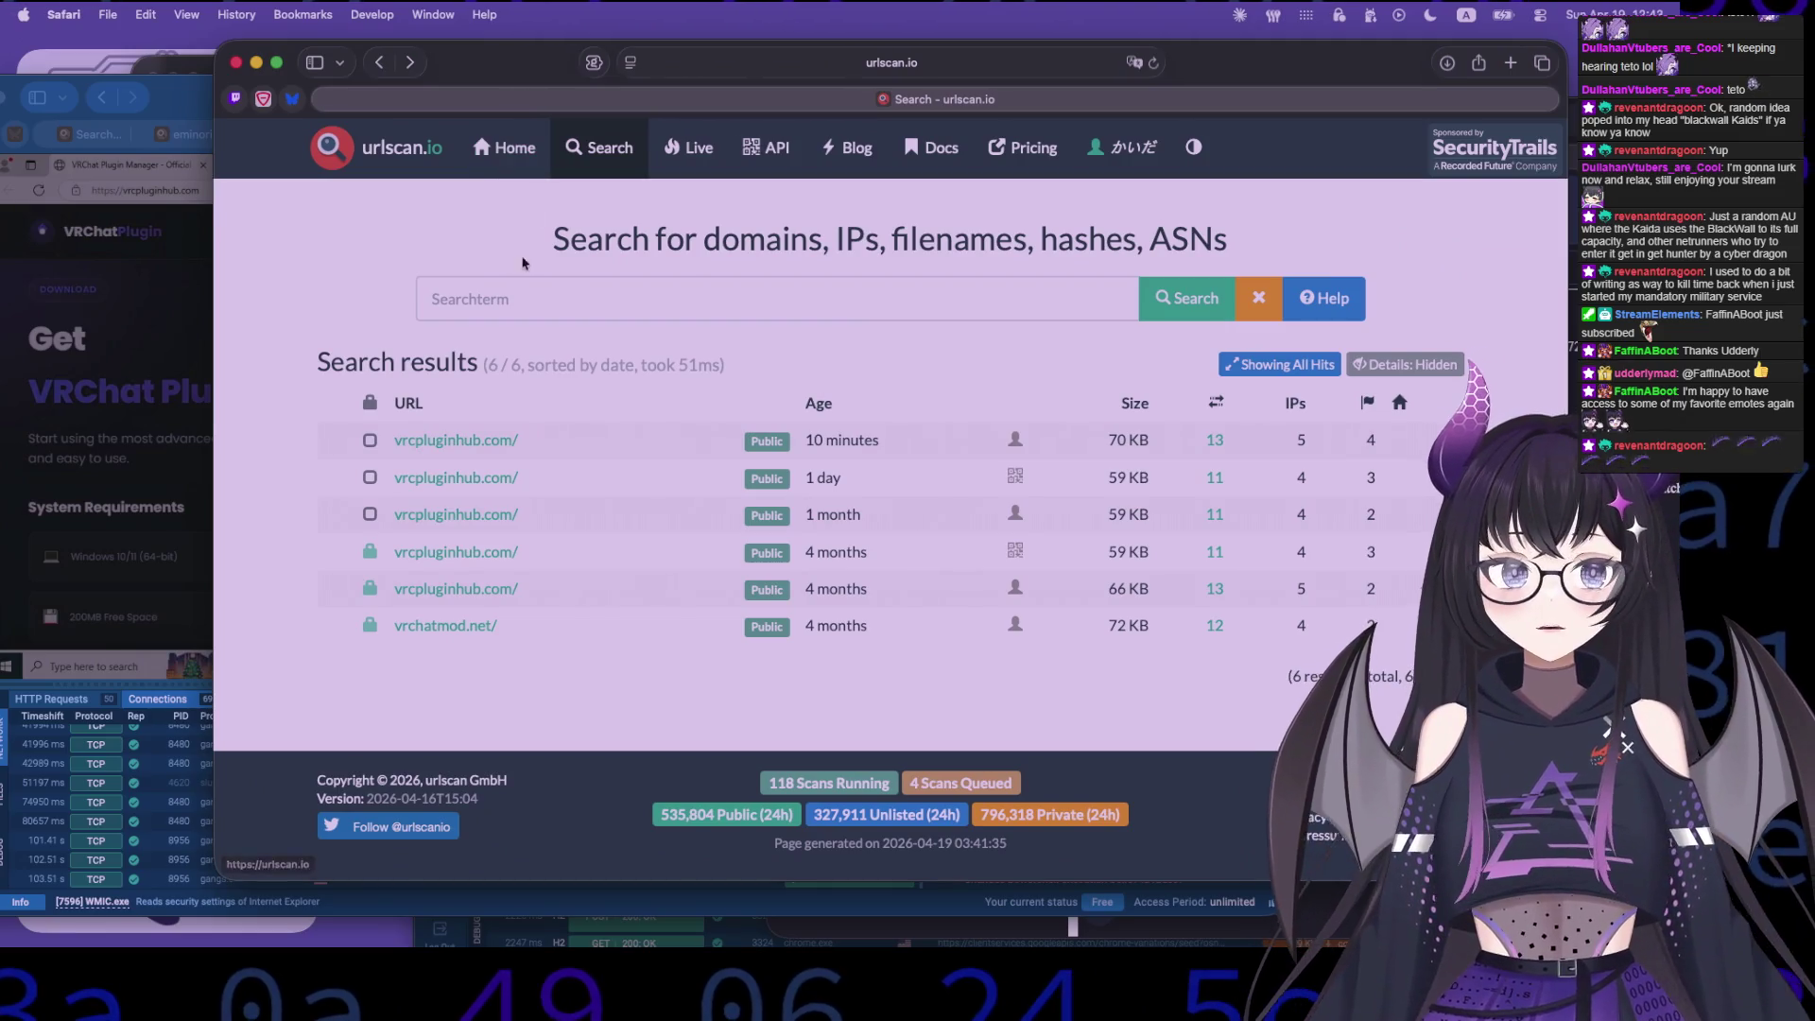
mouse_move(545, 238)
mouse_down()
mouse_move(1181, 302)
mouse_move(1228, 241)
mouse_move(538, 233)
mouse_up()
- Locate page.title among the search field suggestions, then return to the urlscan.io home page
drag(451, 96, 374, 72)
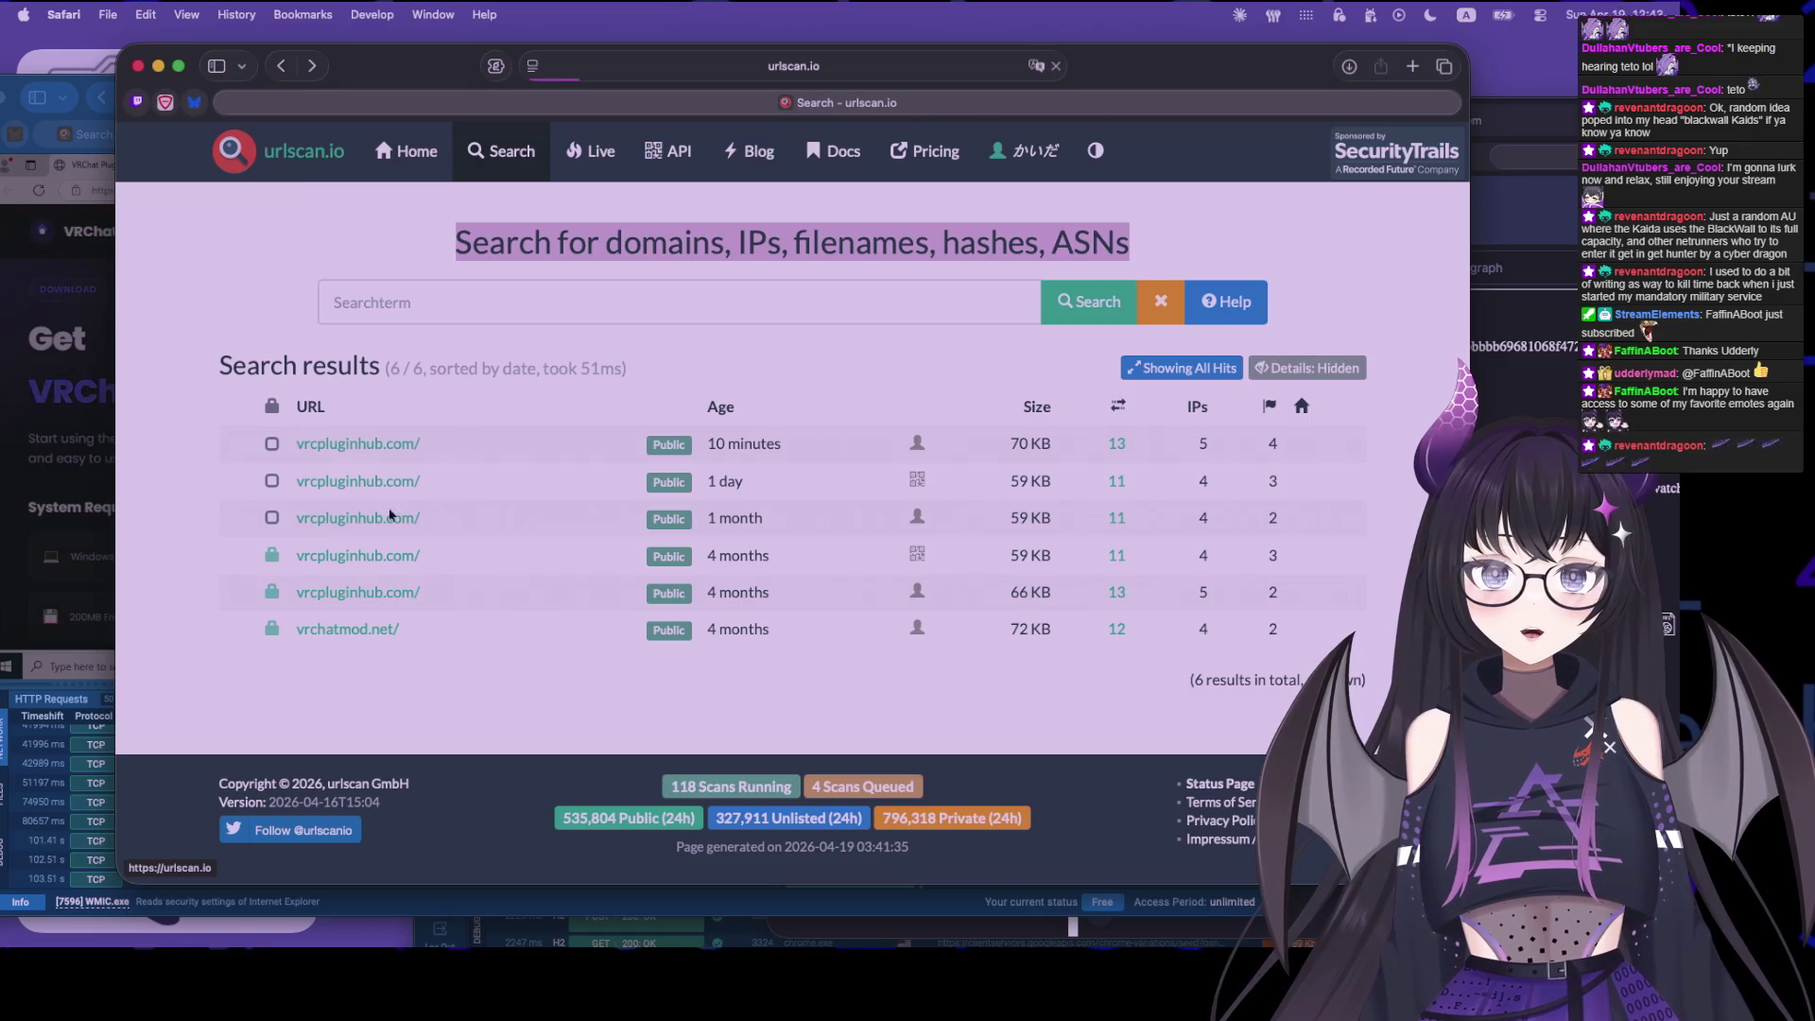
click(1229, 335)
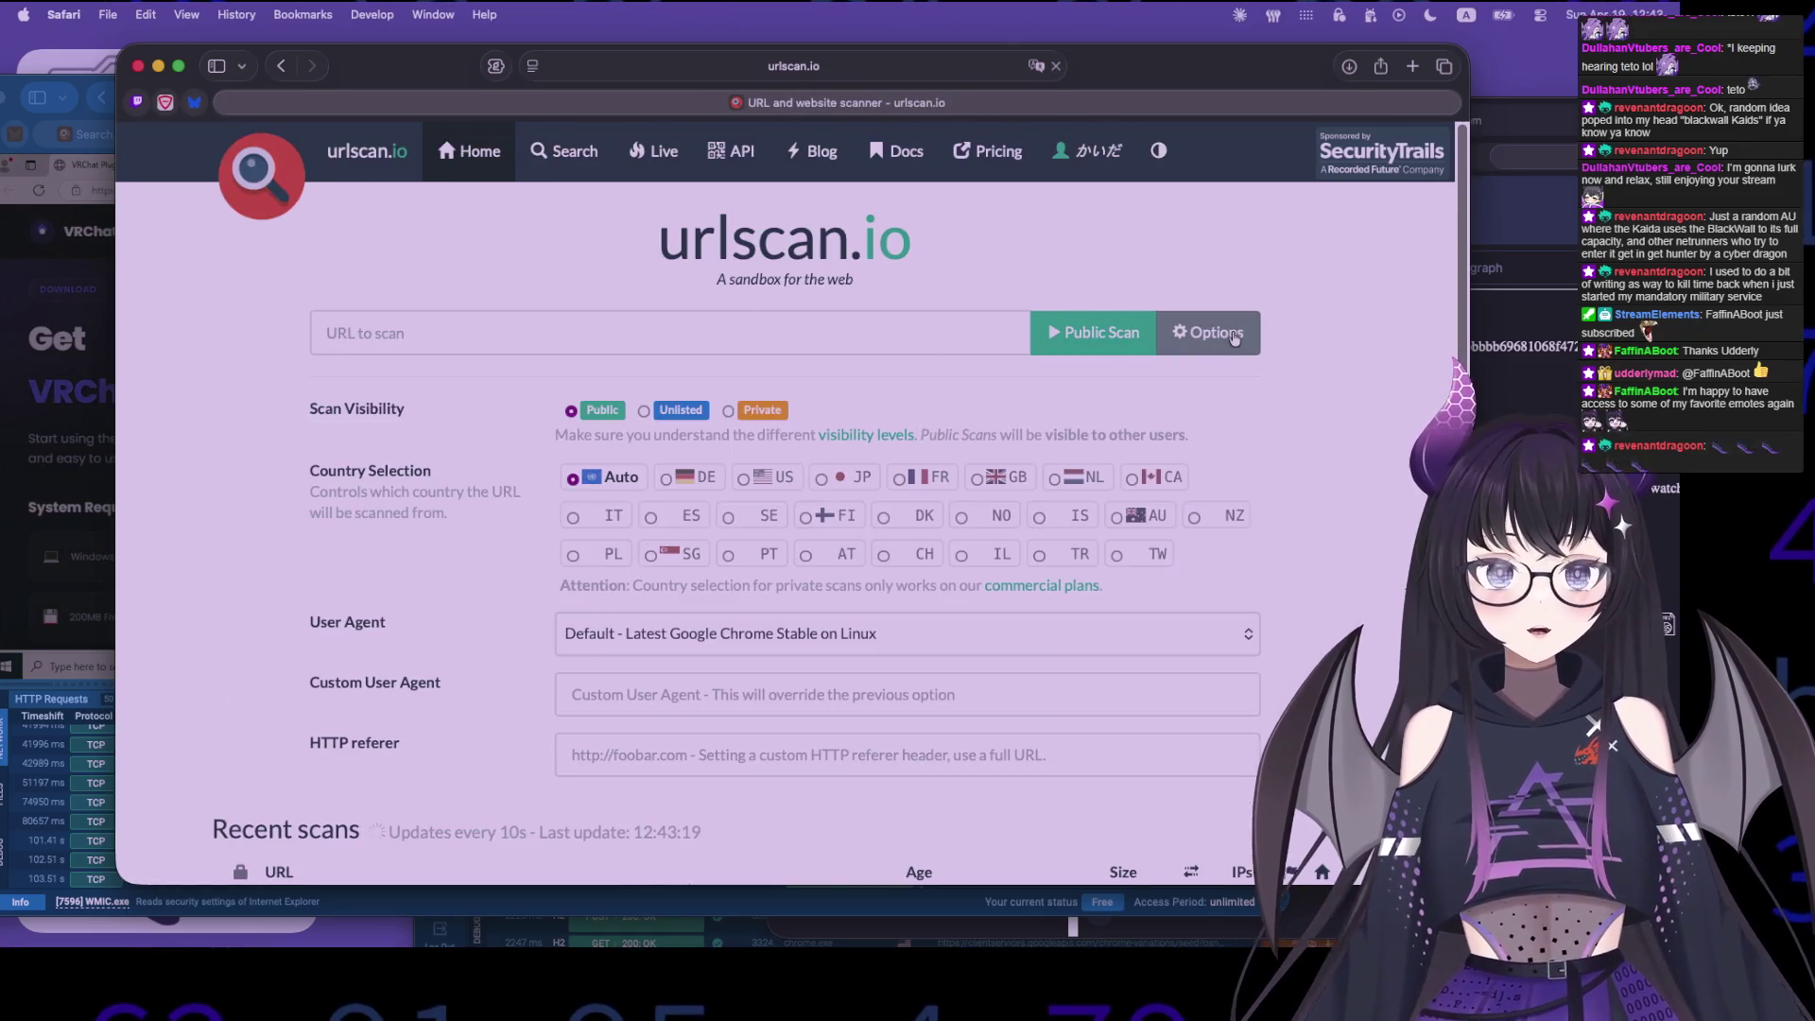
click(1229, 336)
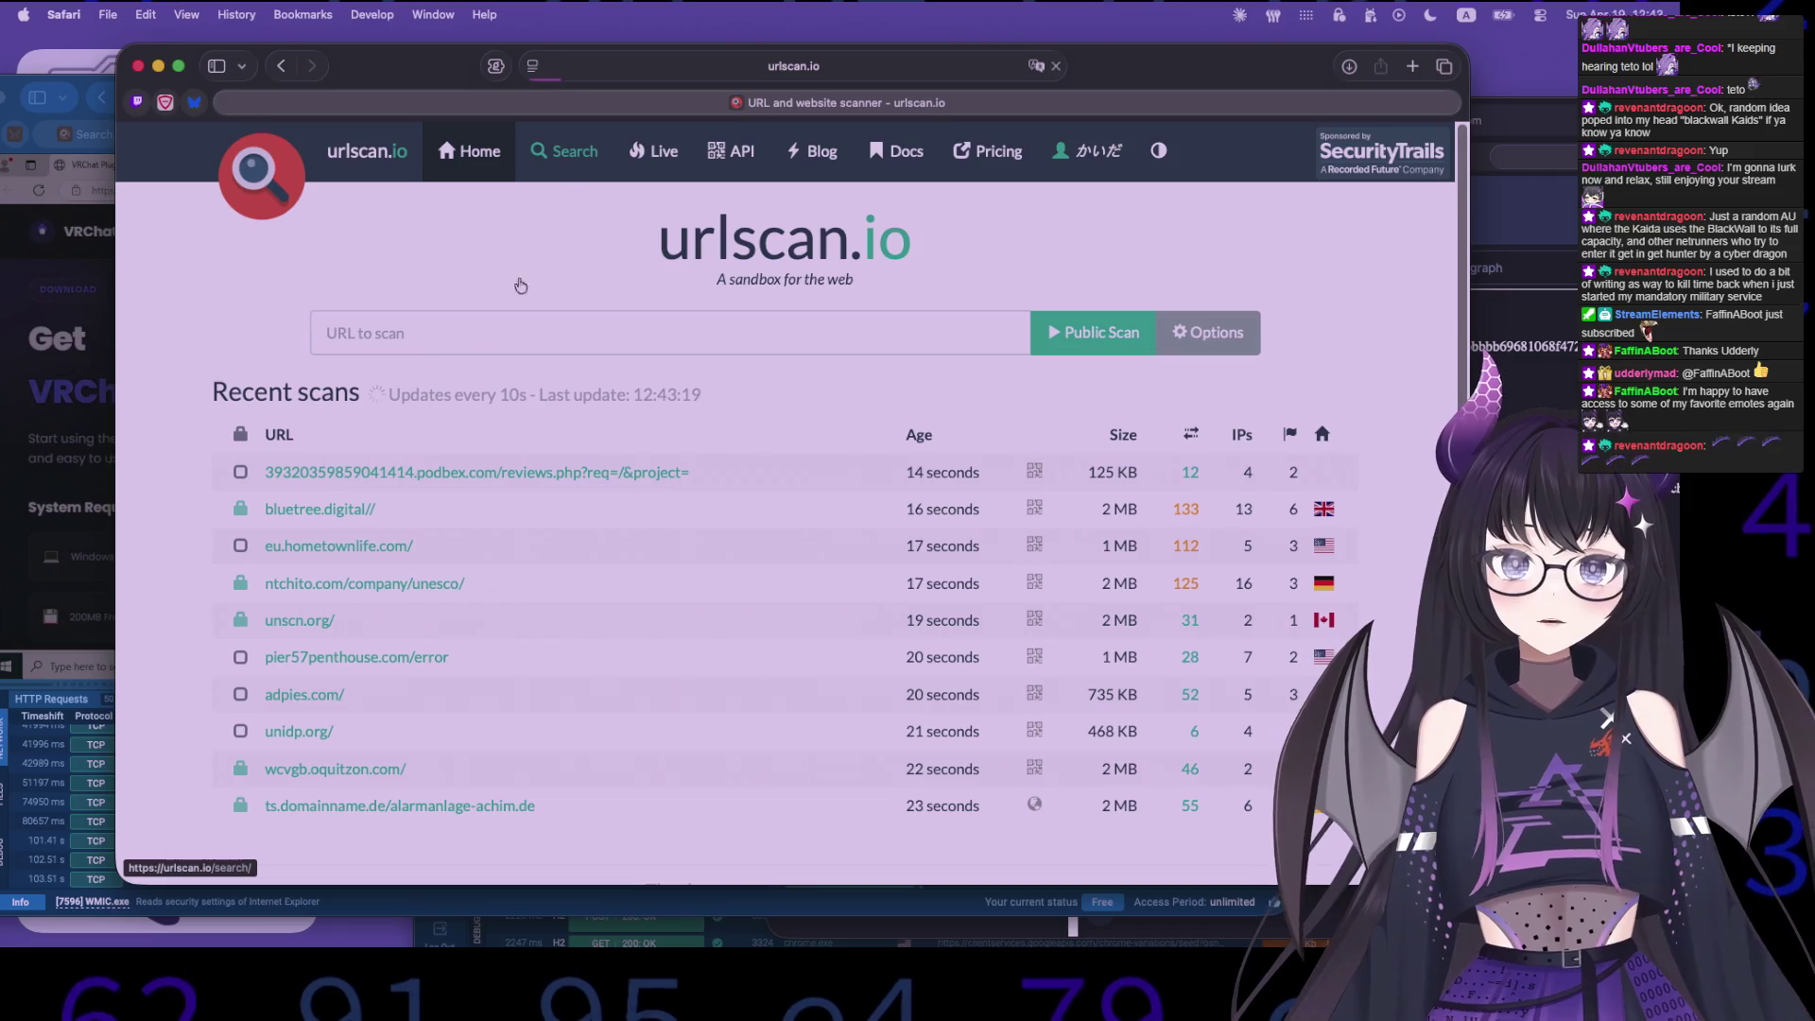
click(553, 152)
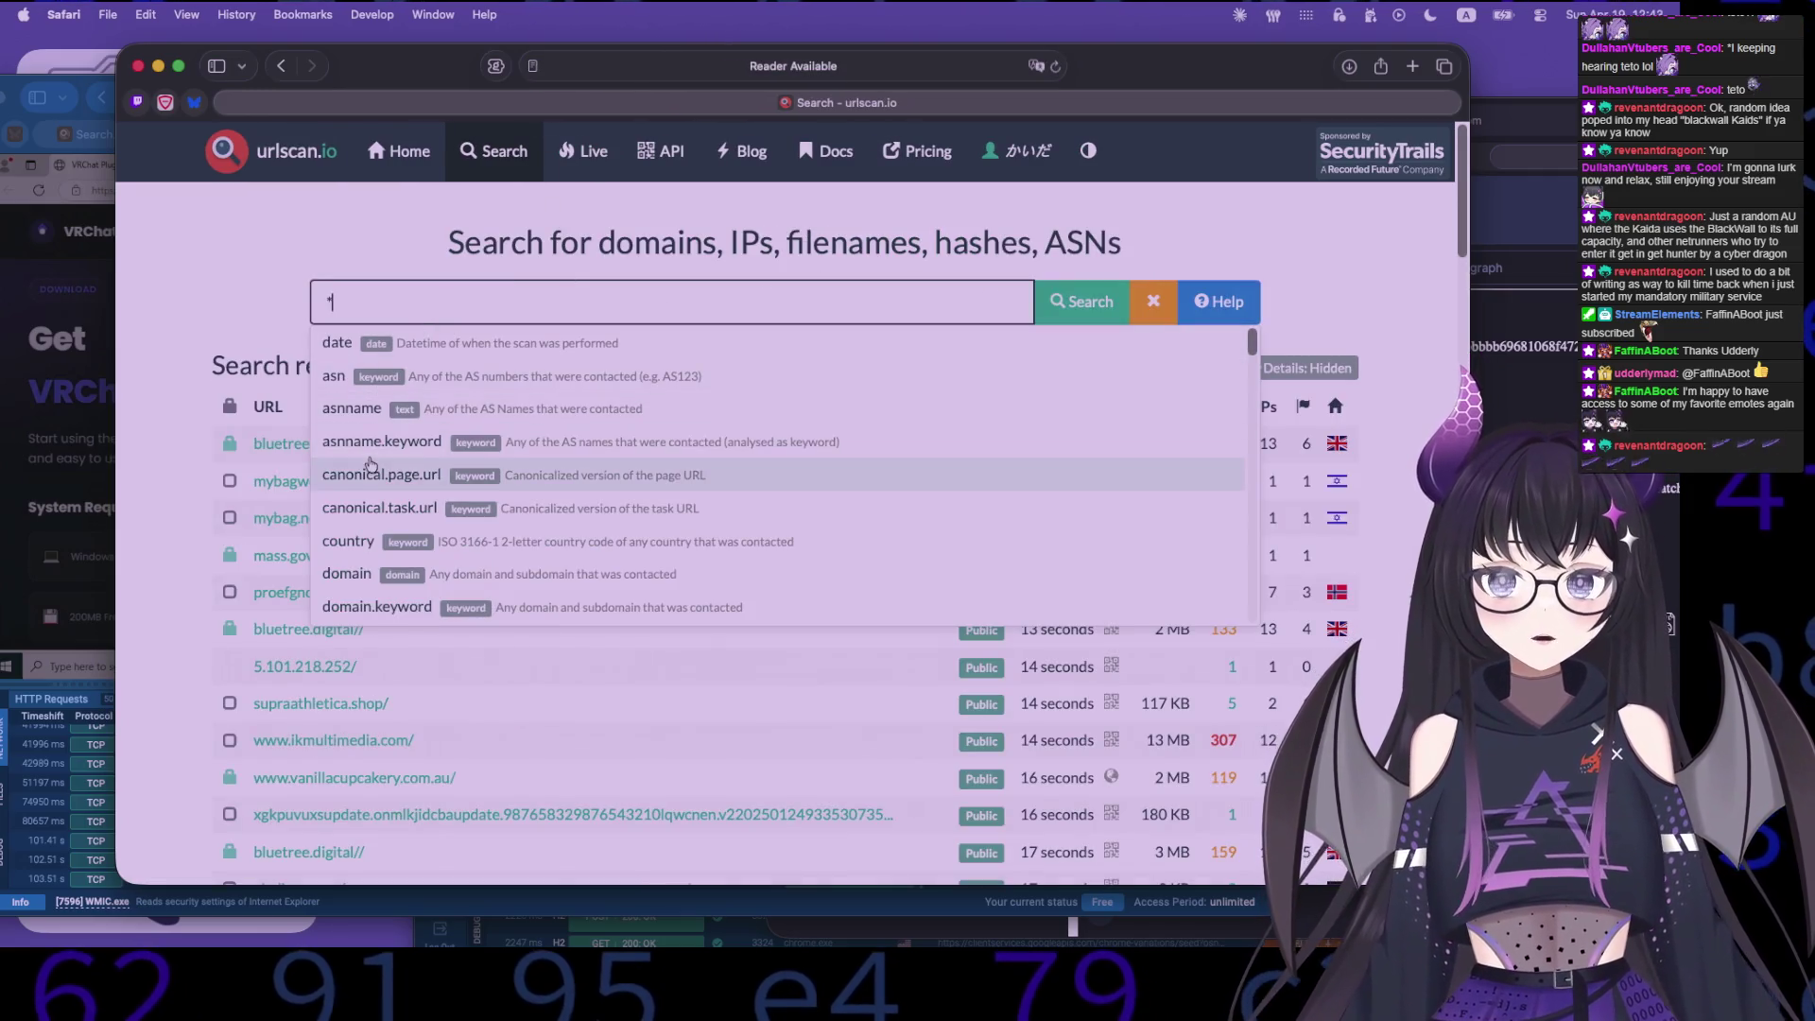
scroll(443, 510, down, 2)
scroll(443, 510, down, 5)
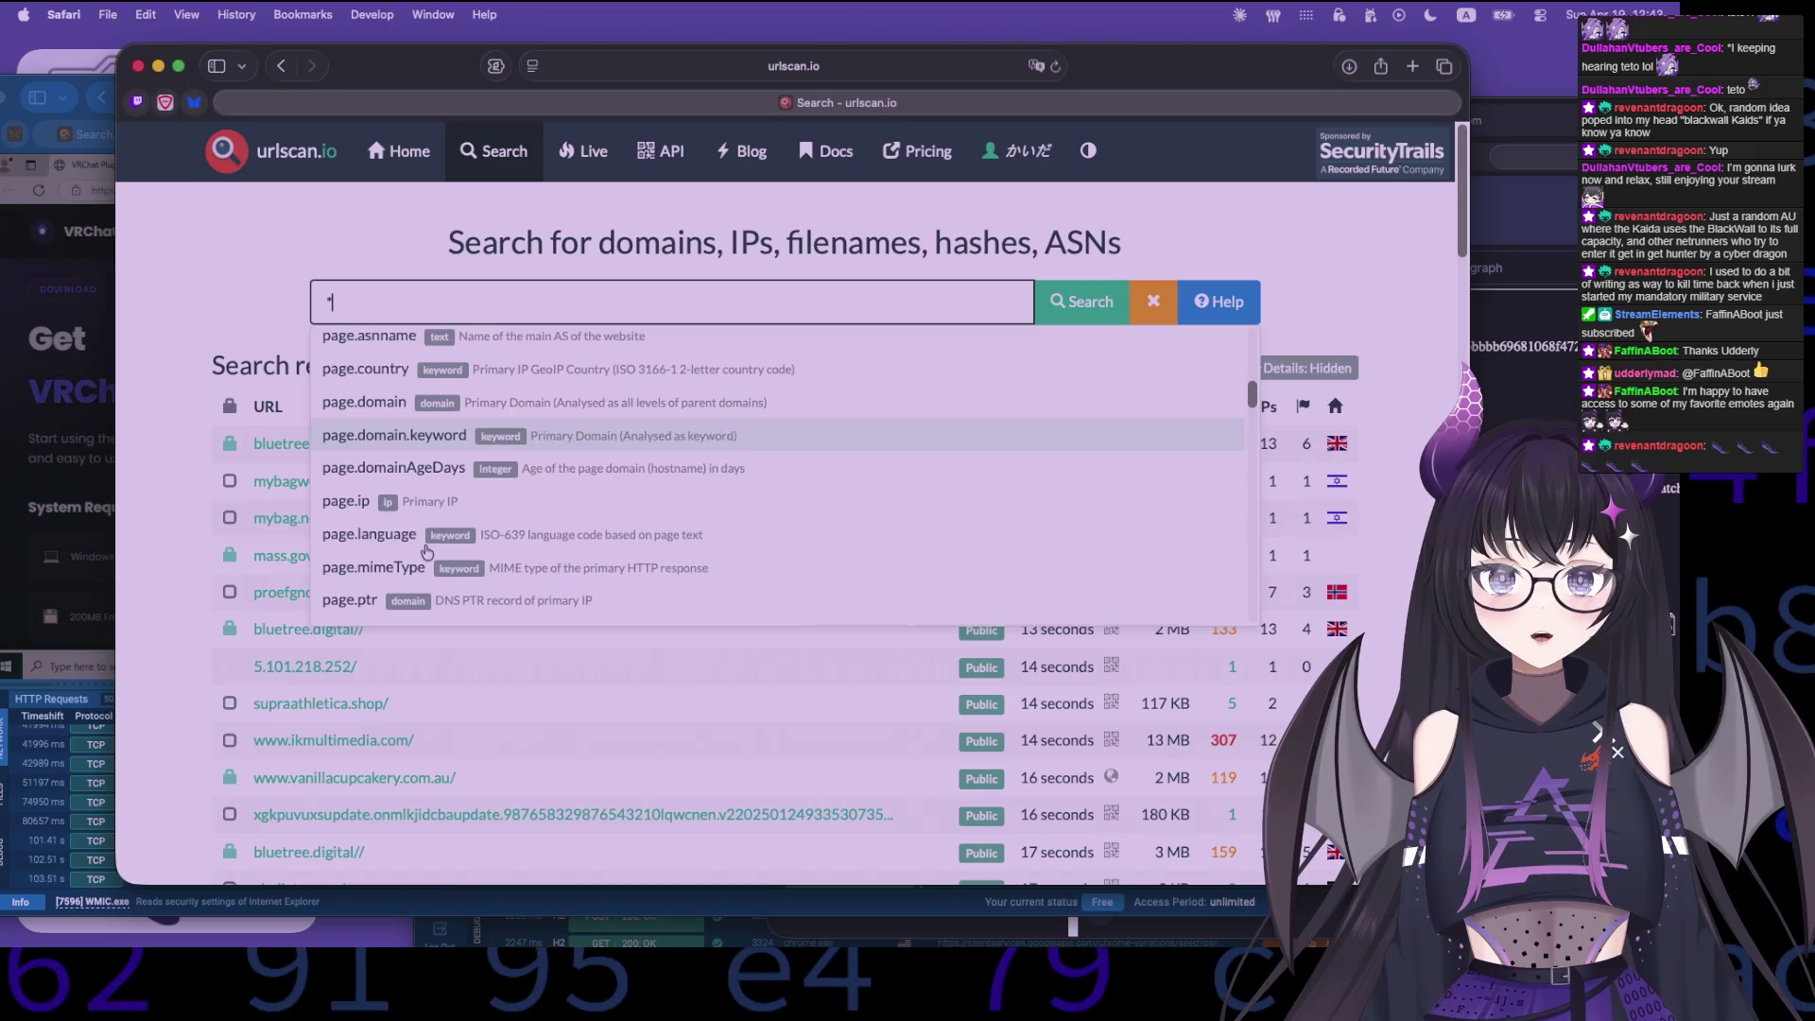
scroll(464, 527, down, 5)
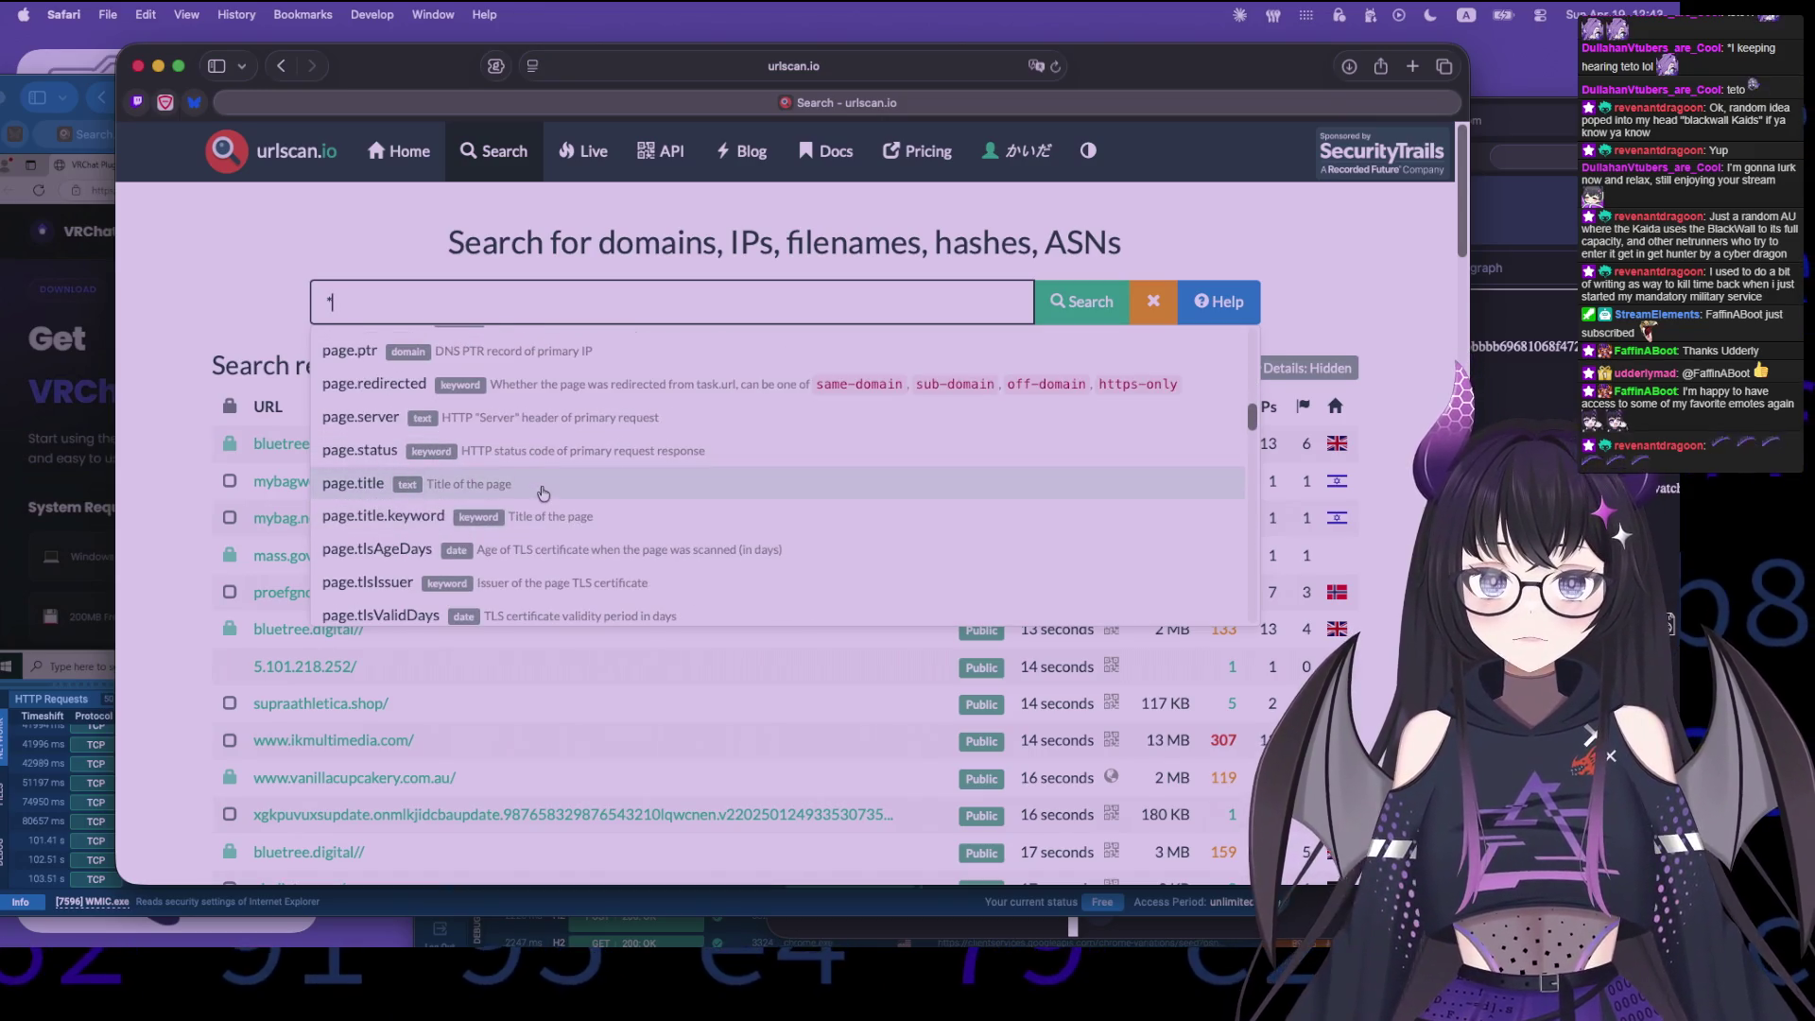
click(543, 486)
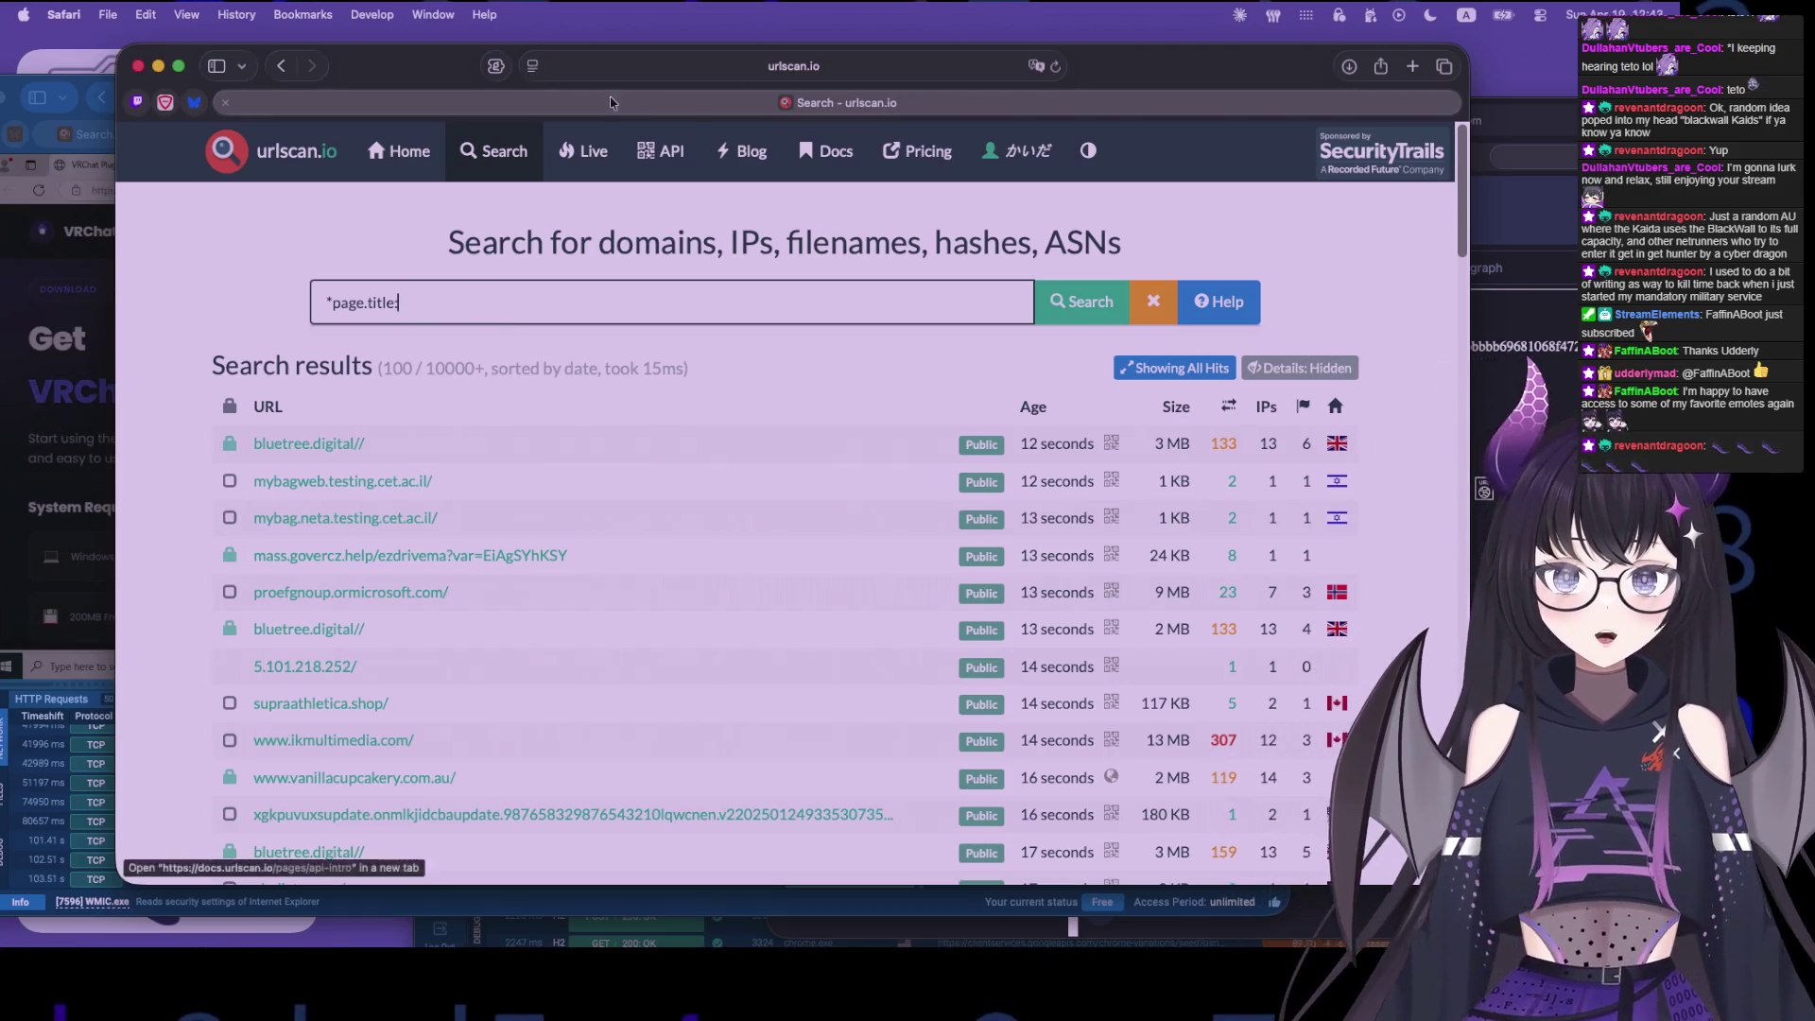
click(281, 66)
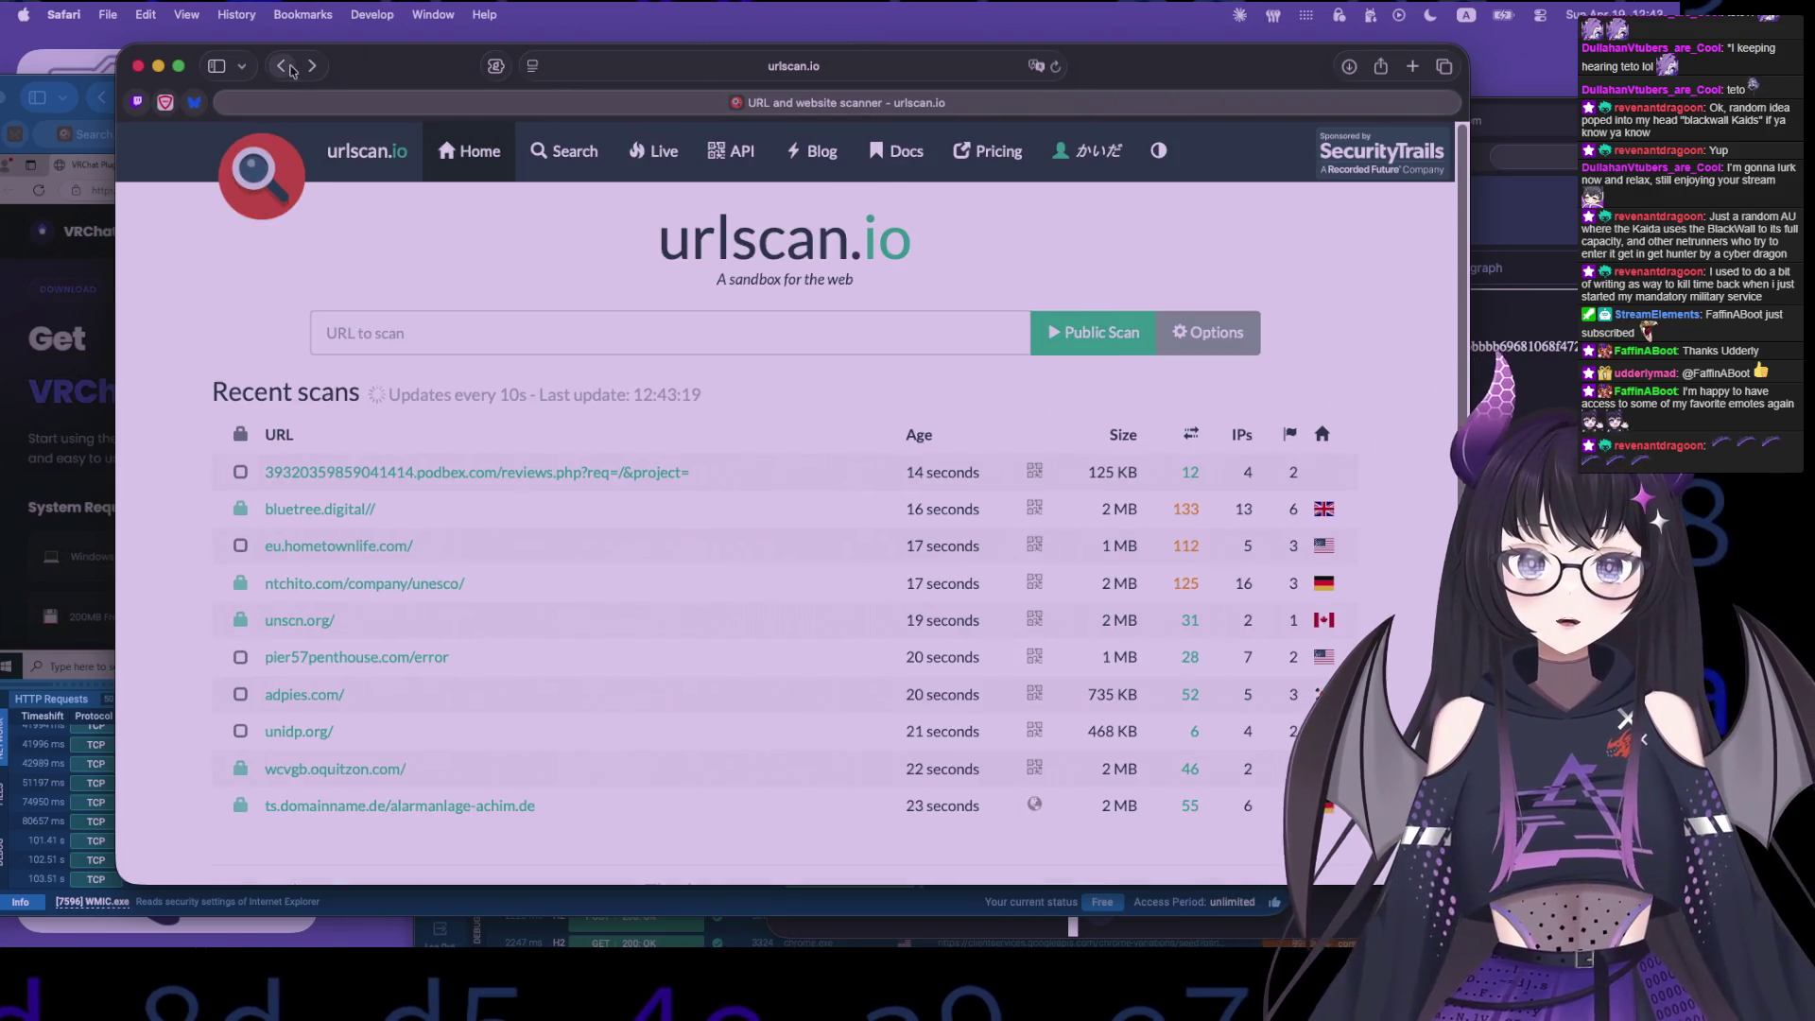
- Step back through history to the vrchatmod.net scan Summary
click(282, 66)
click(289, 70)
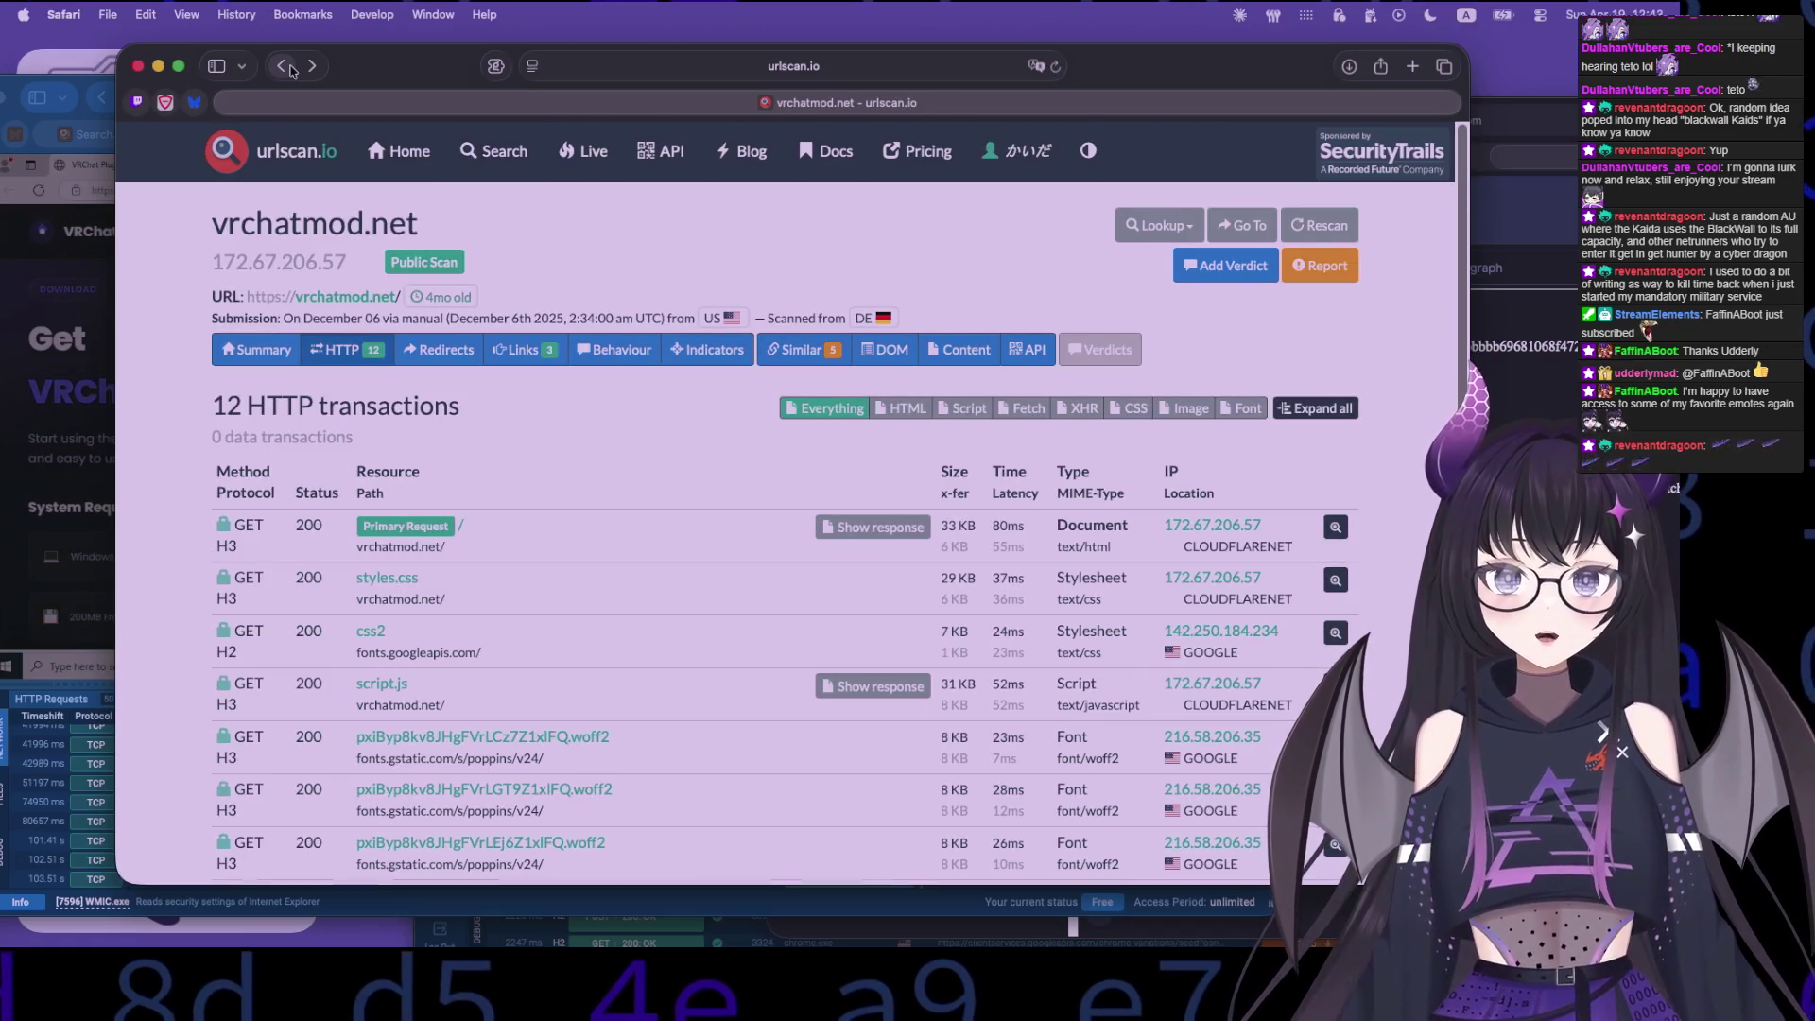
click(288, 70)
click(288, 69)
click(288, 70)
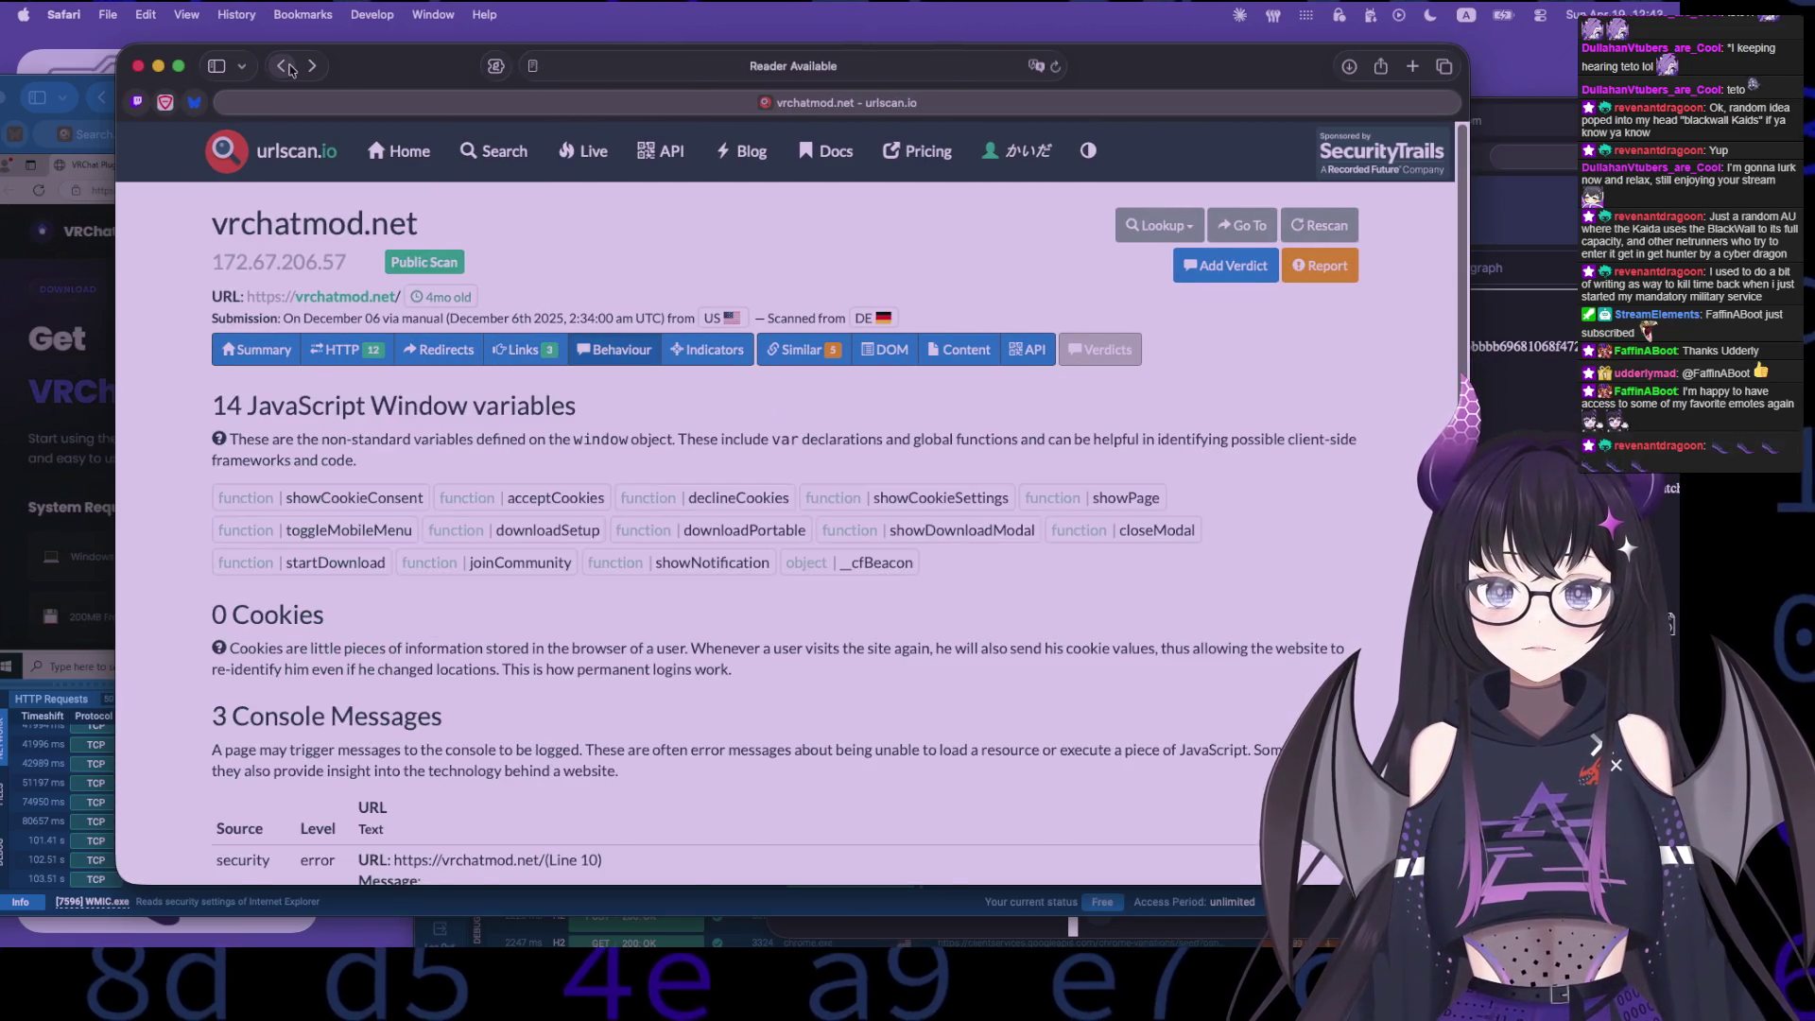
click(288, 70)
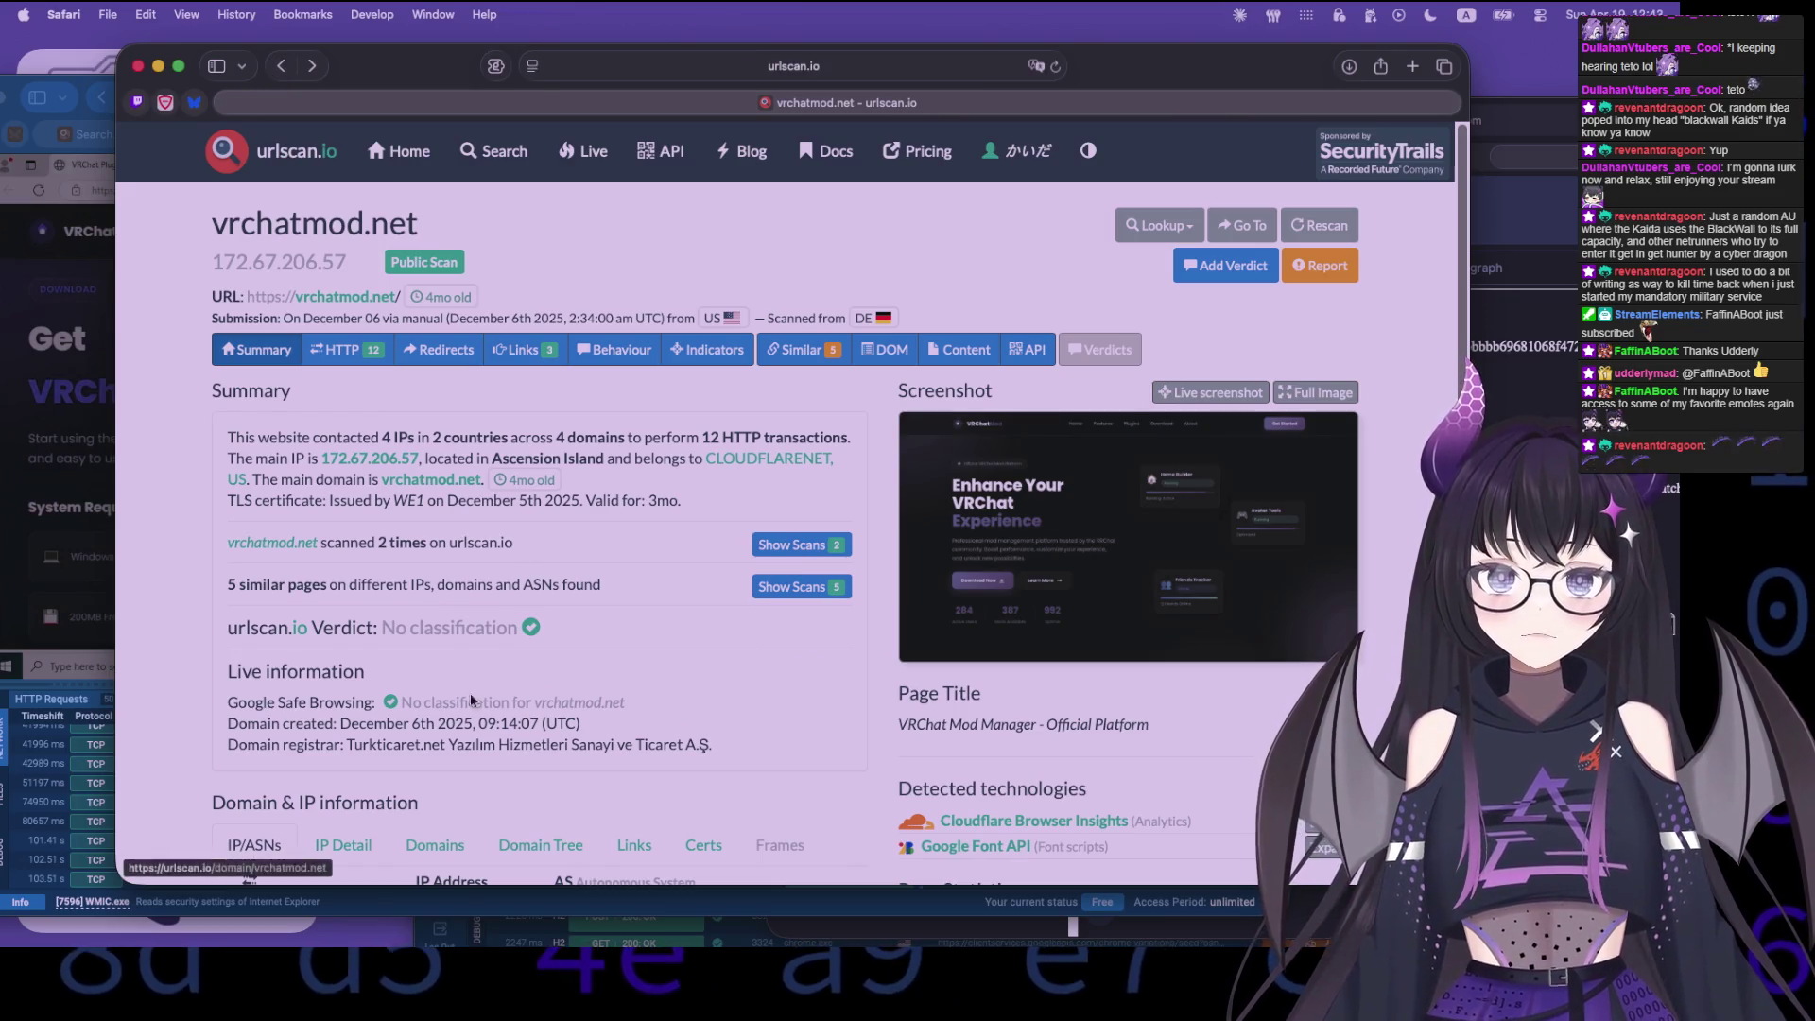
scroll(460, 699, down, 5)
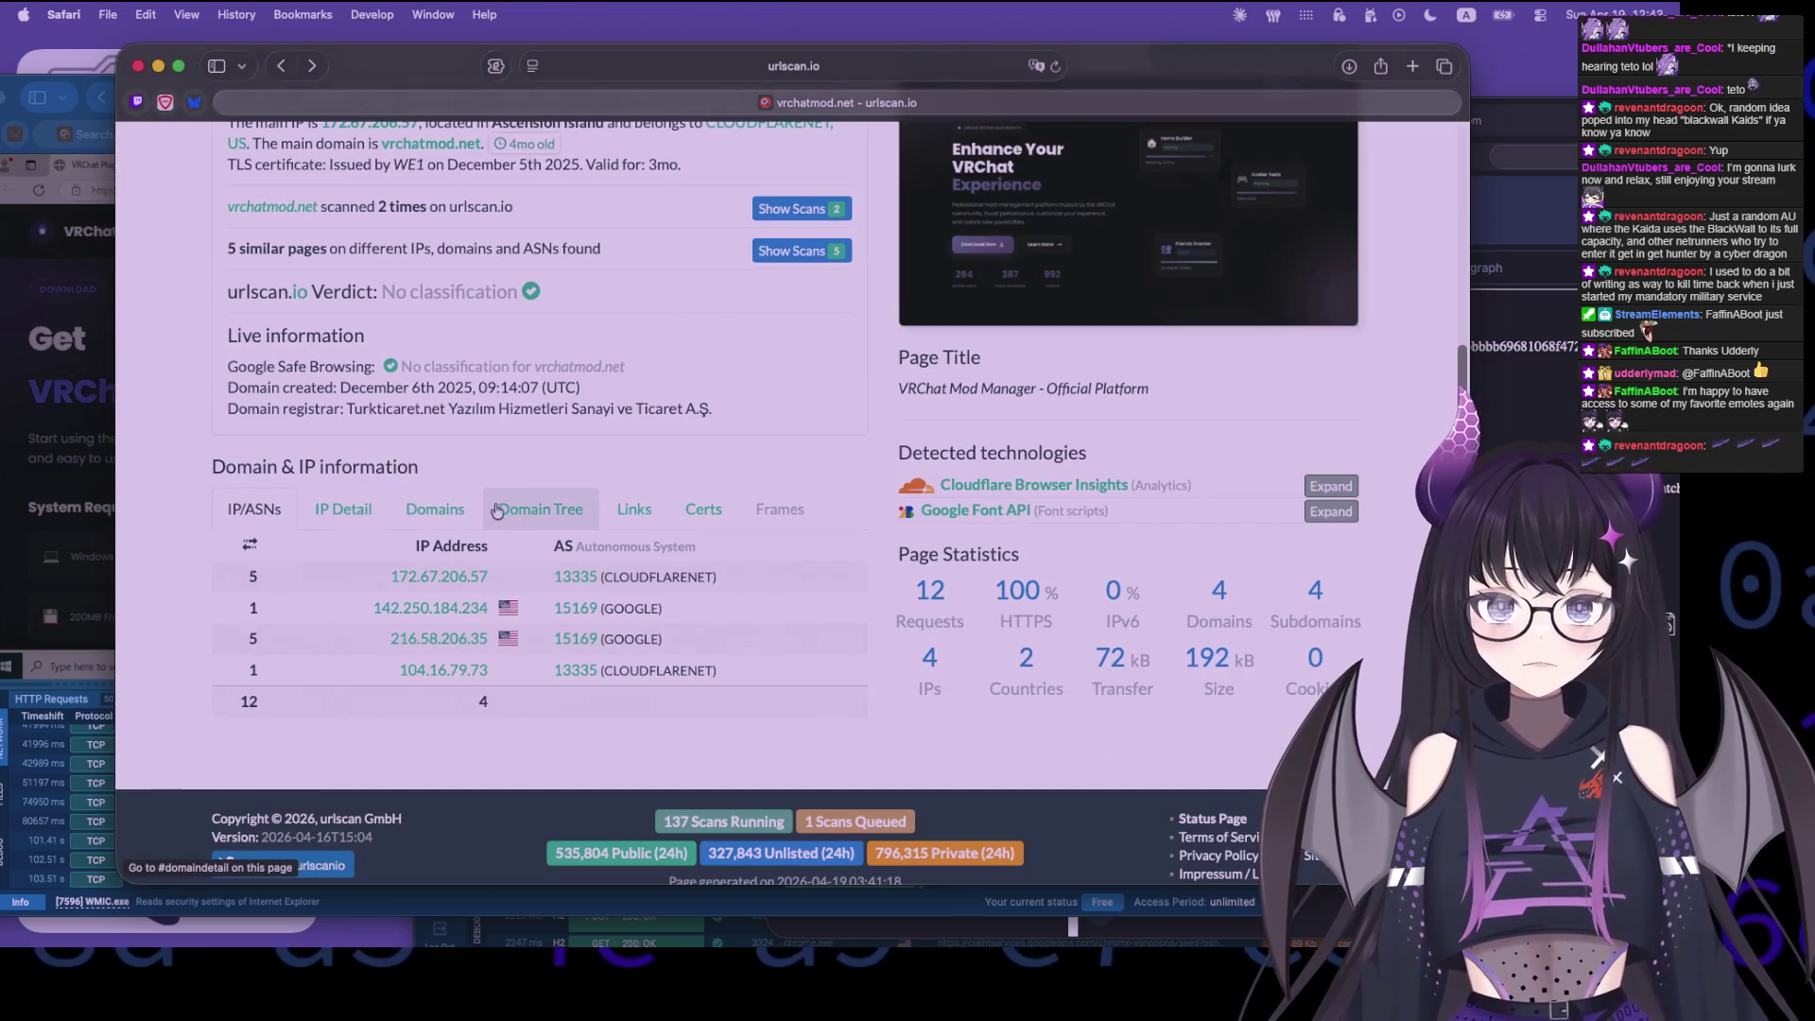
- Highlight the page title 'VRChat Mod Manager - Official Platform' and open a new search
click(634, 511)
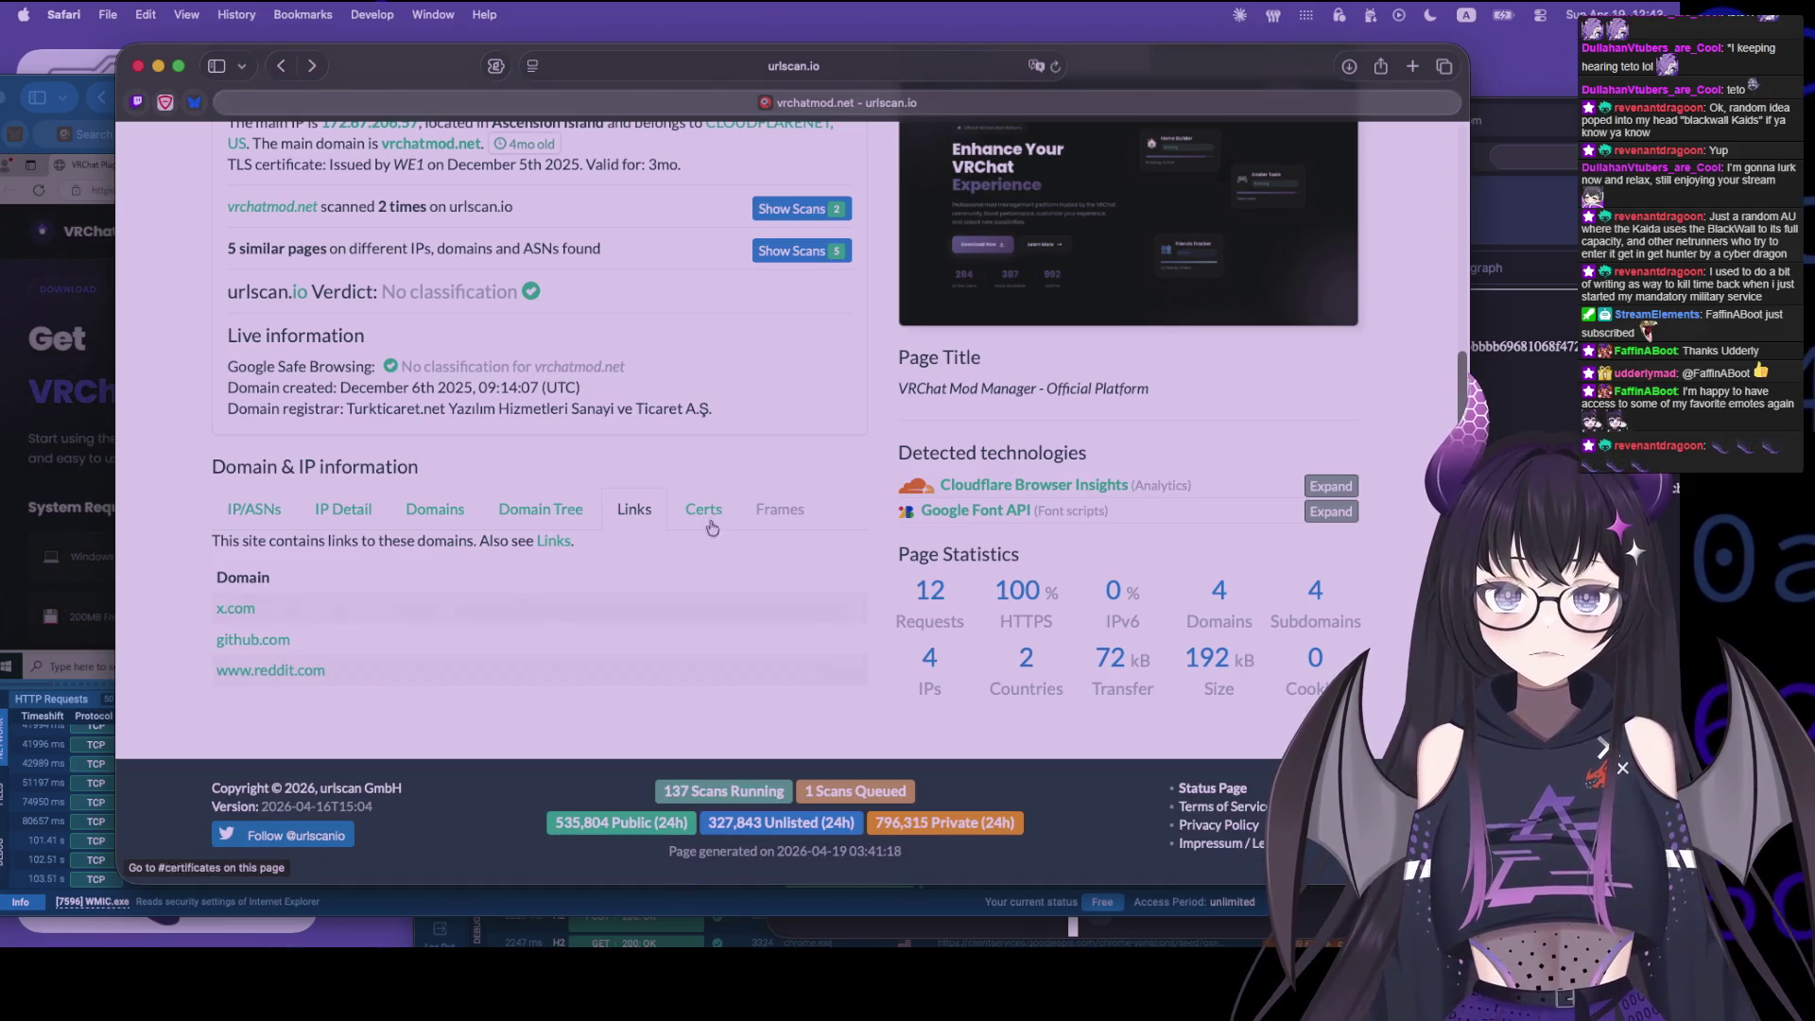
scroll(1057, 764, up, 5)
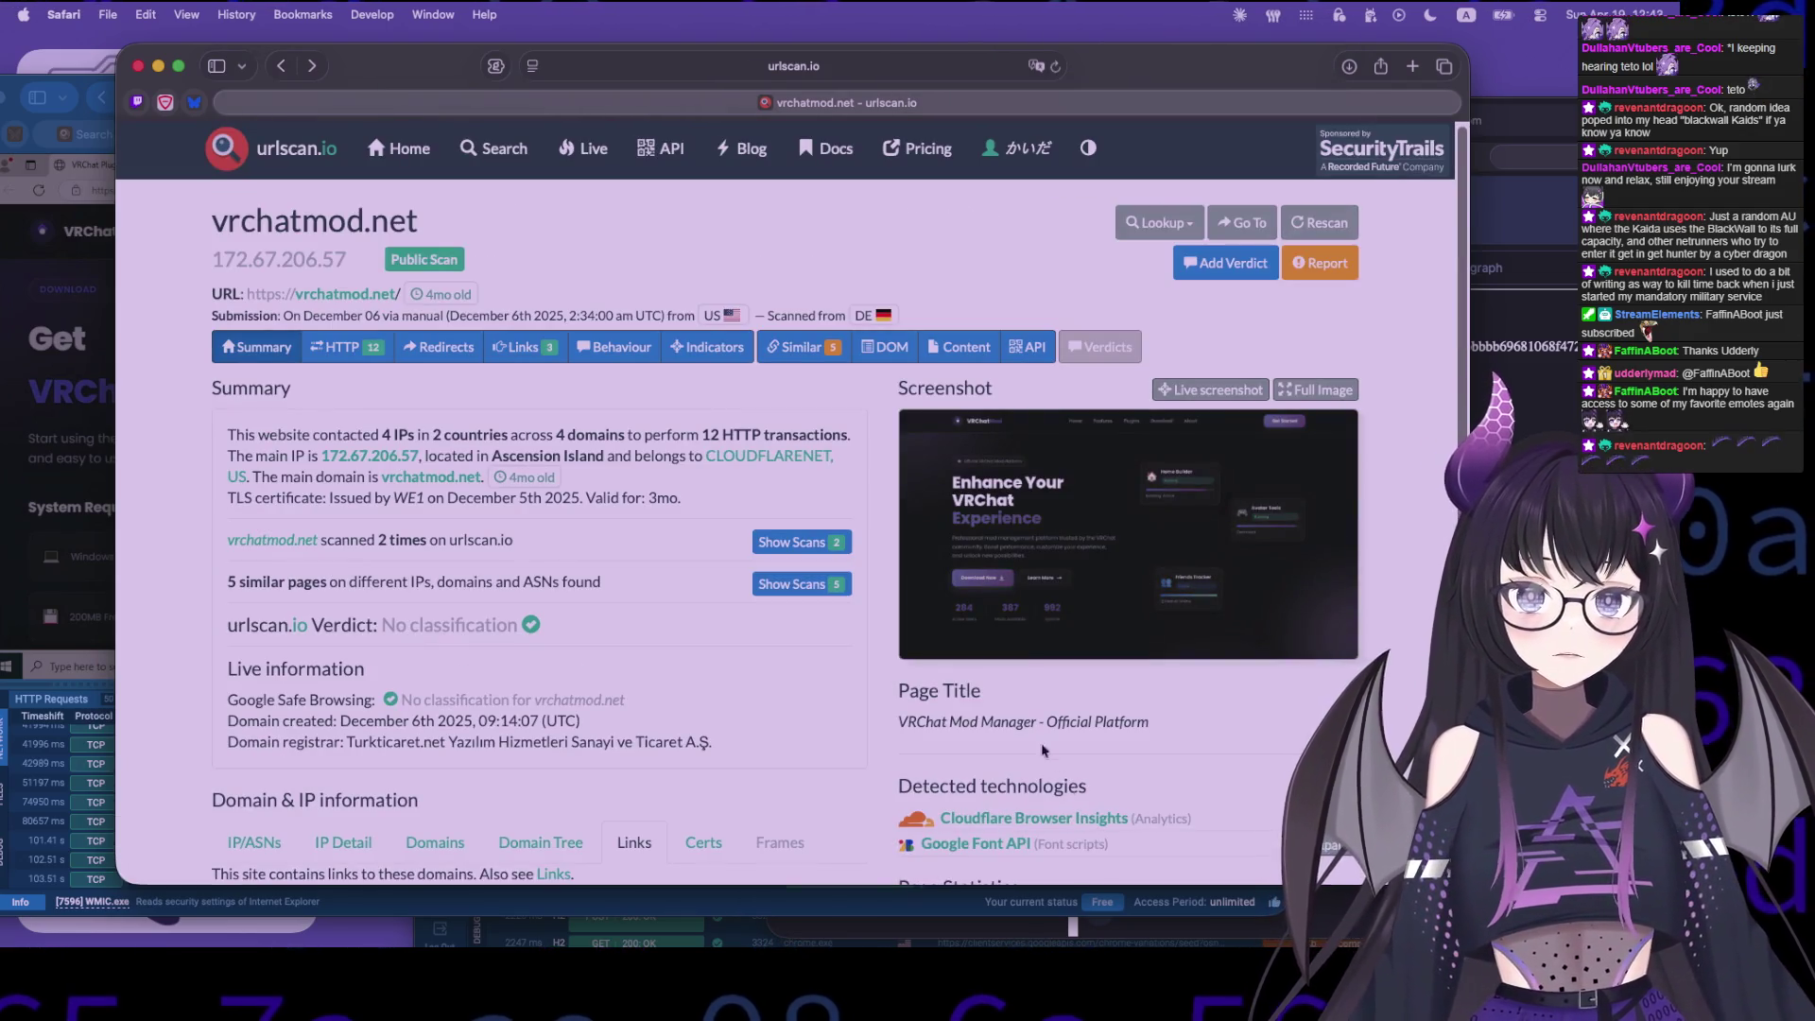
drag(1171, 728, 894, 729)
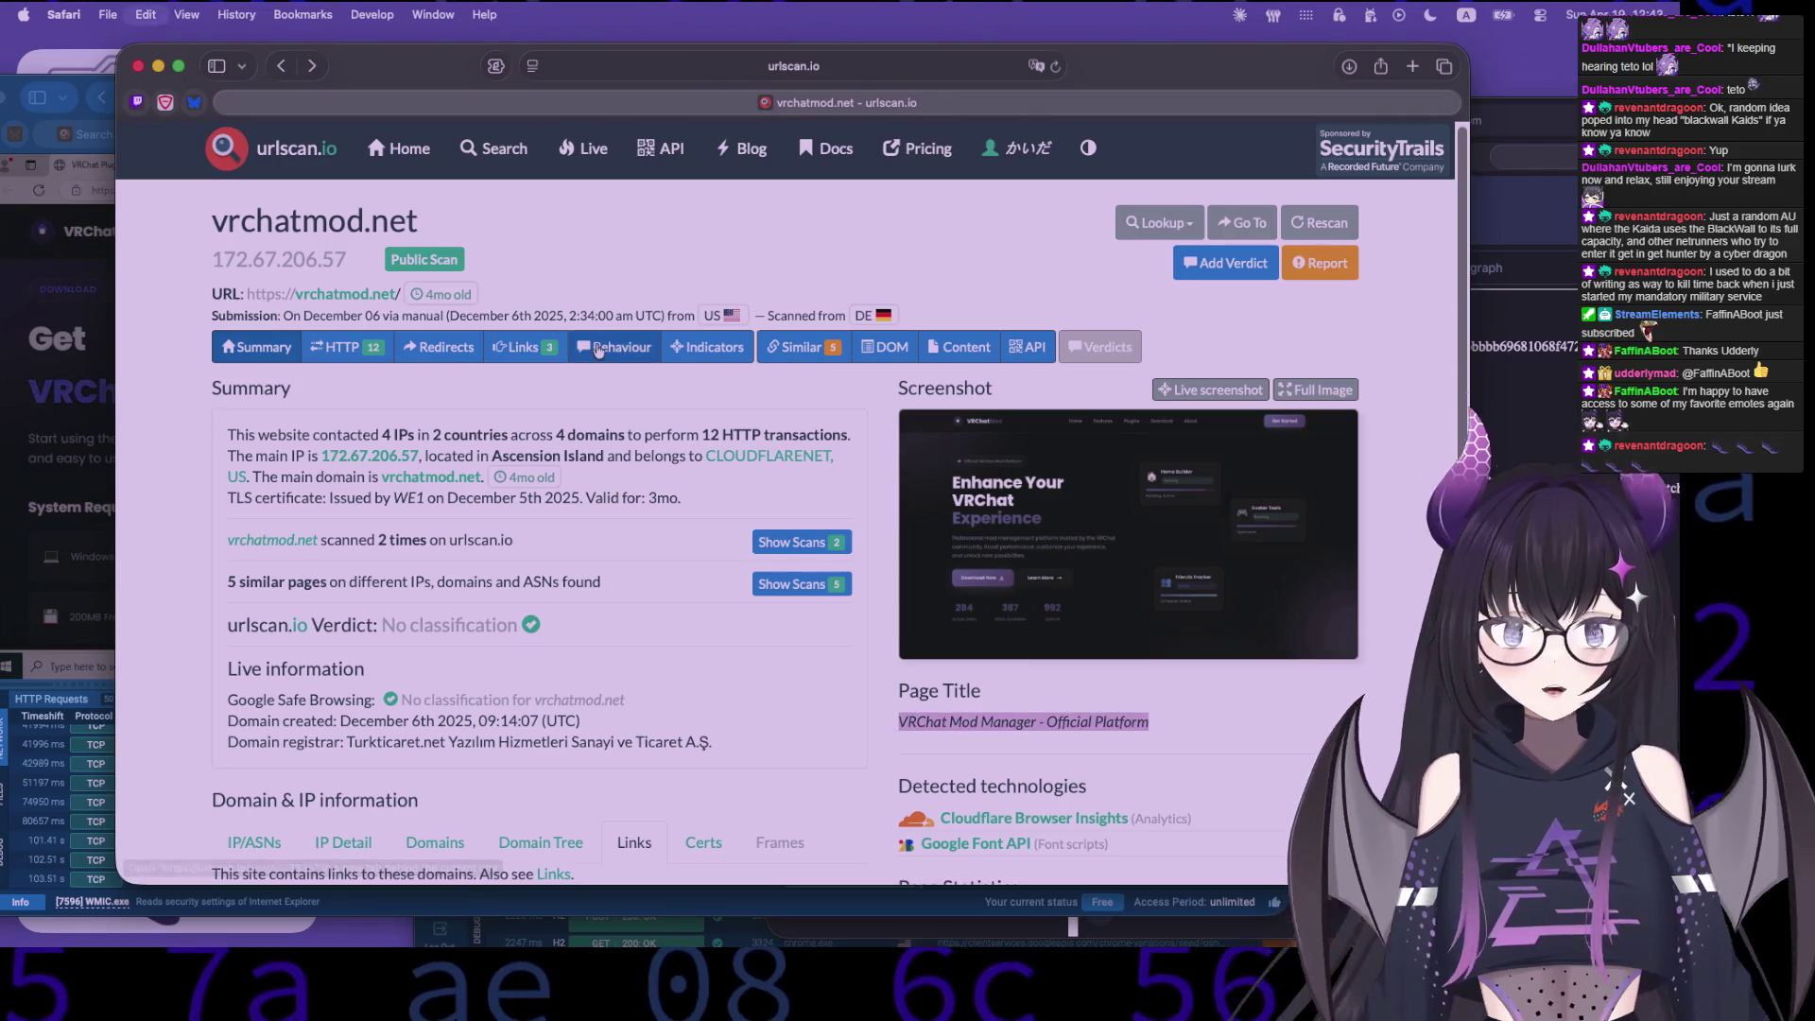
click(491, 155)
text(')
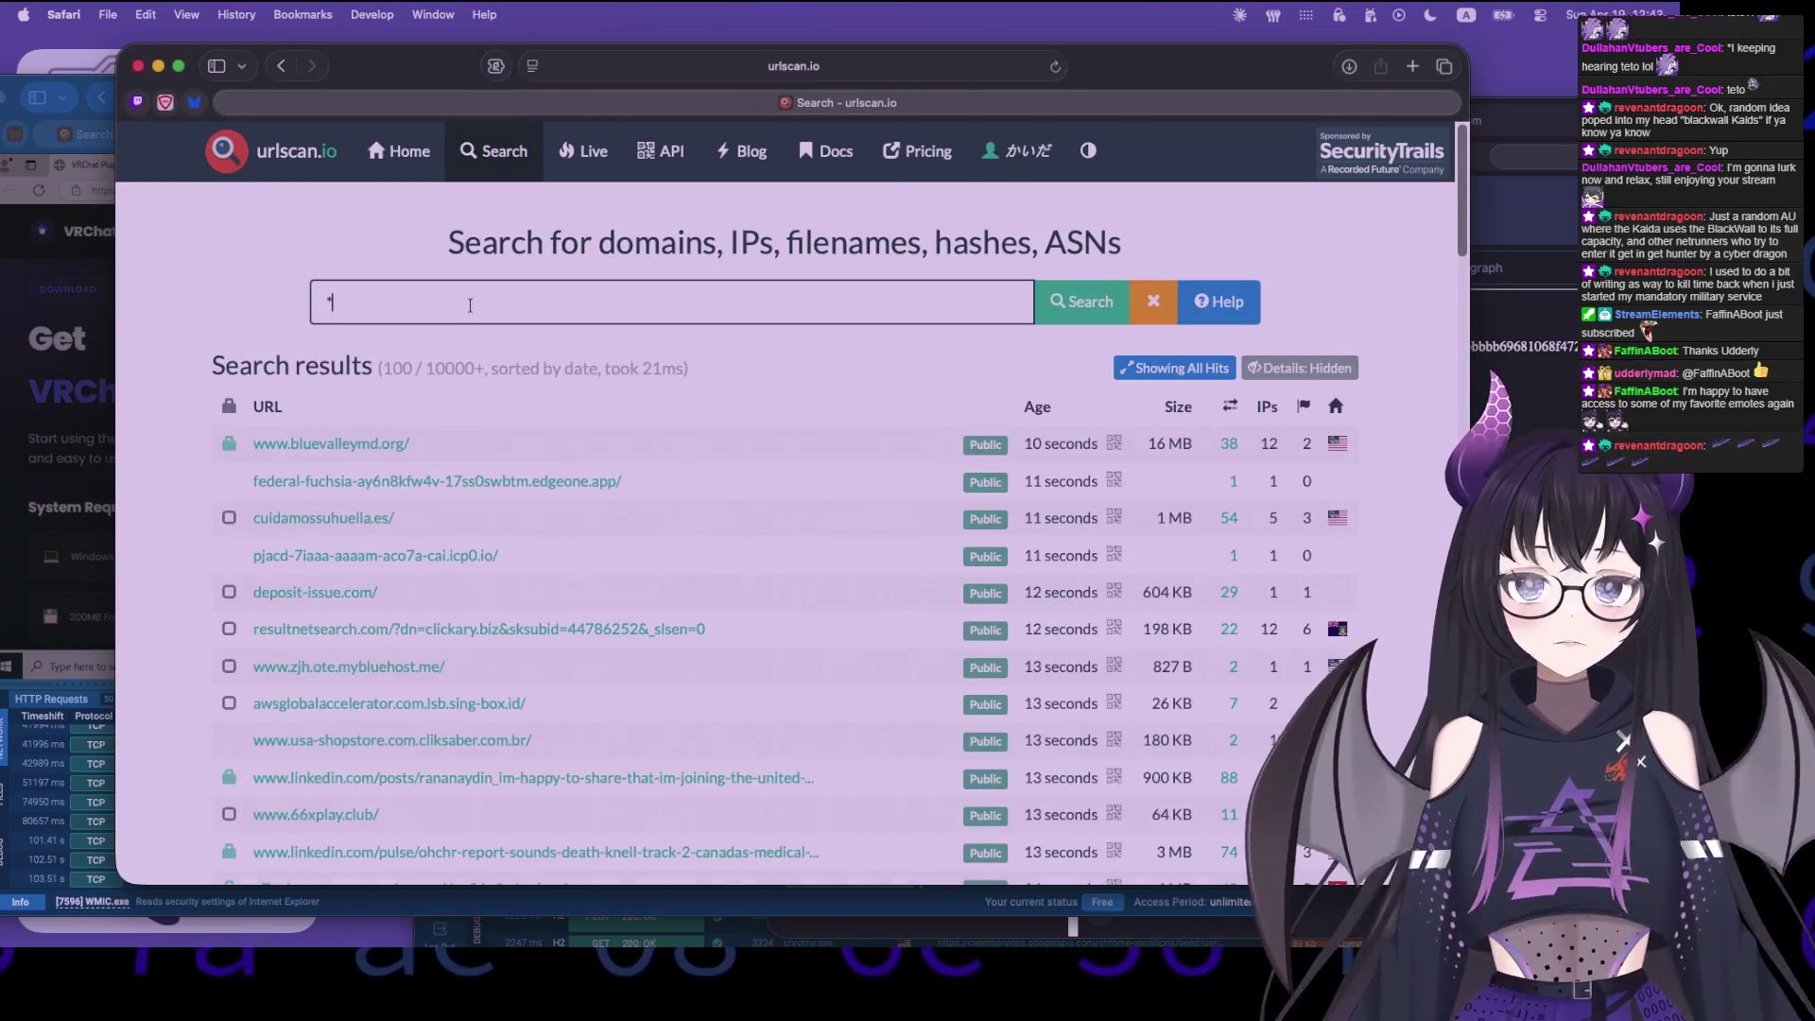
key(BackSpace)
text(pa)
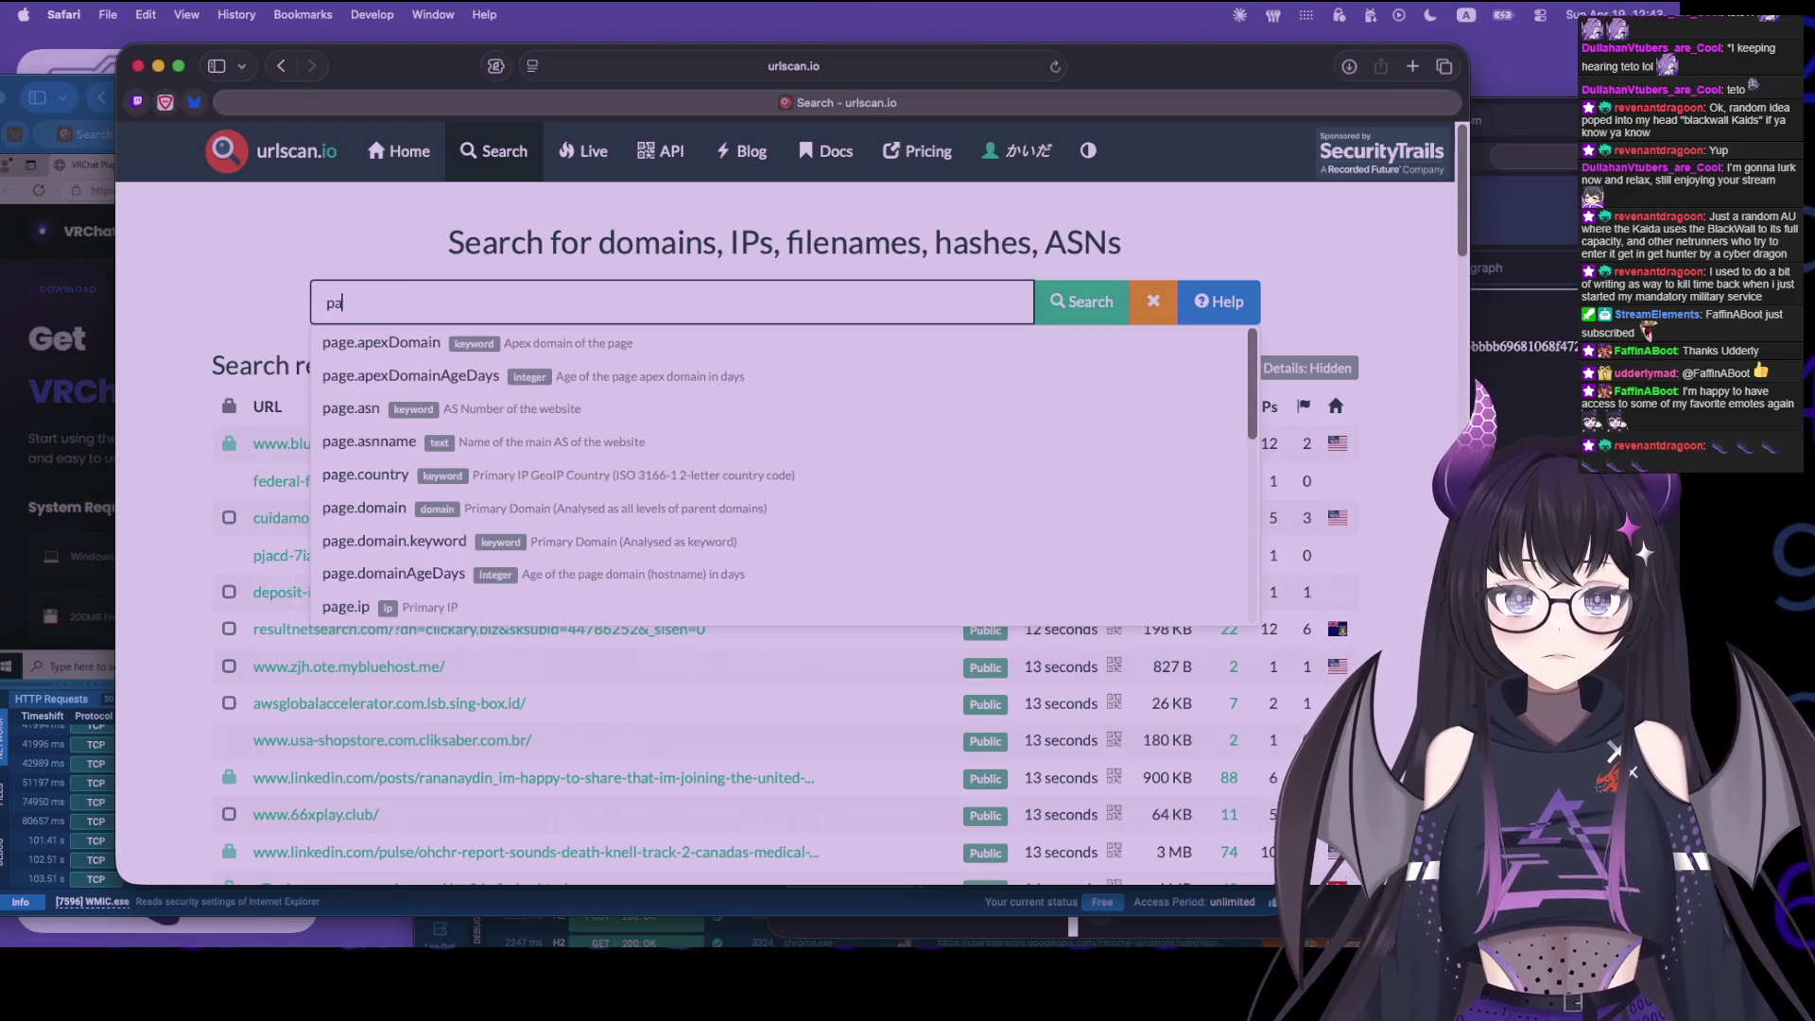
text(ge.title:")
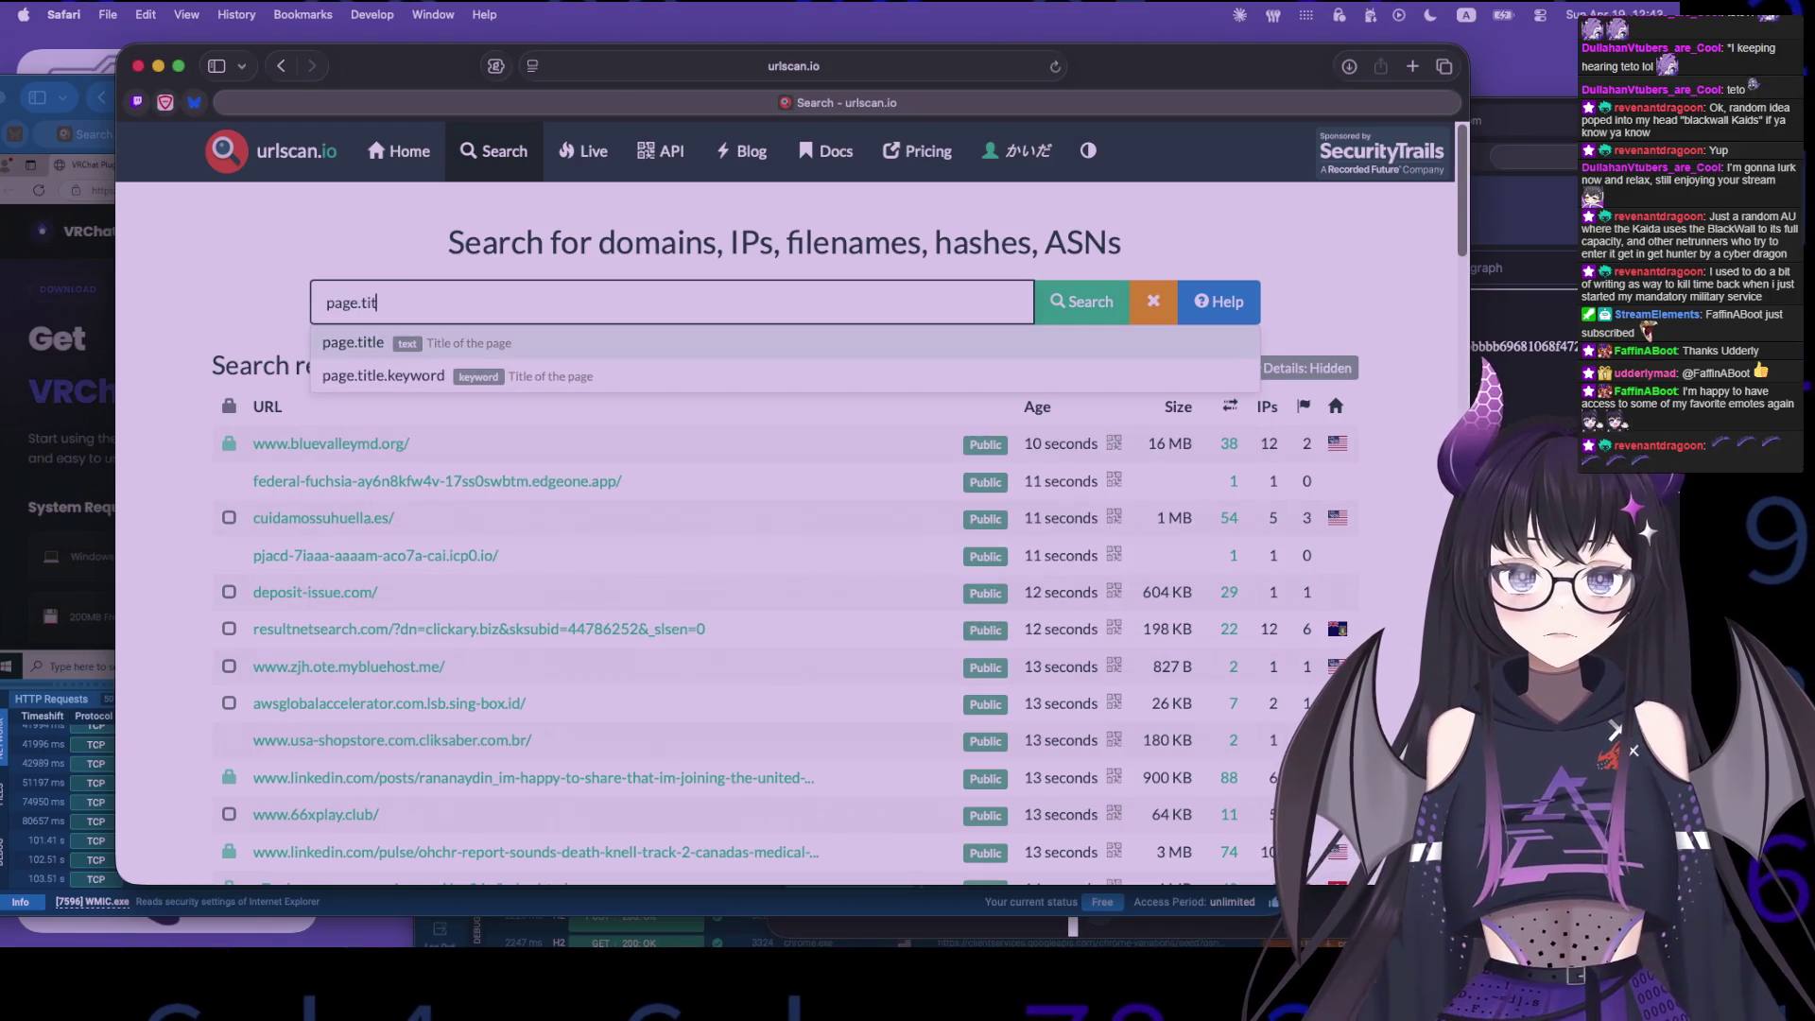
text(VRChat Mod Manager - Official Platform")
key(Return)
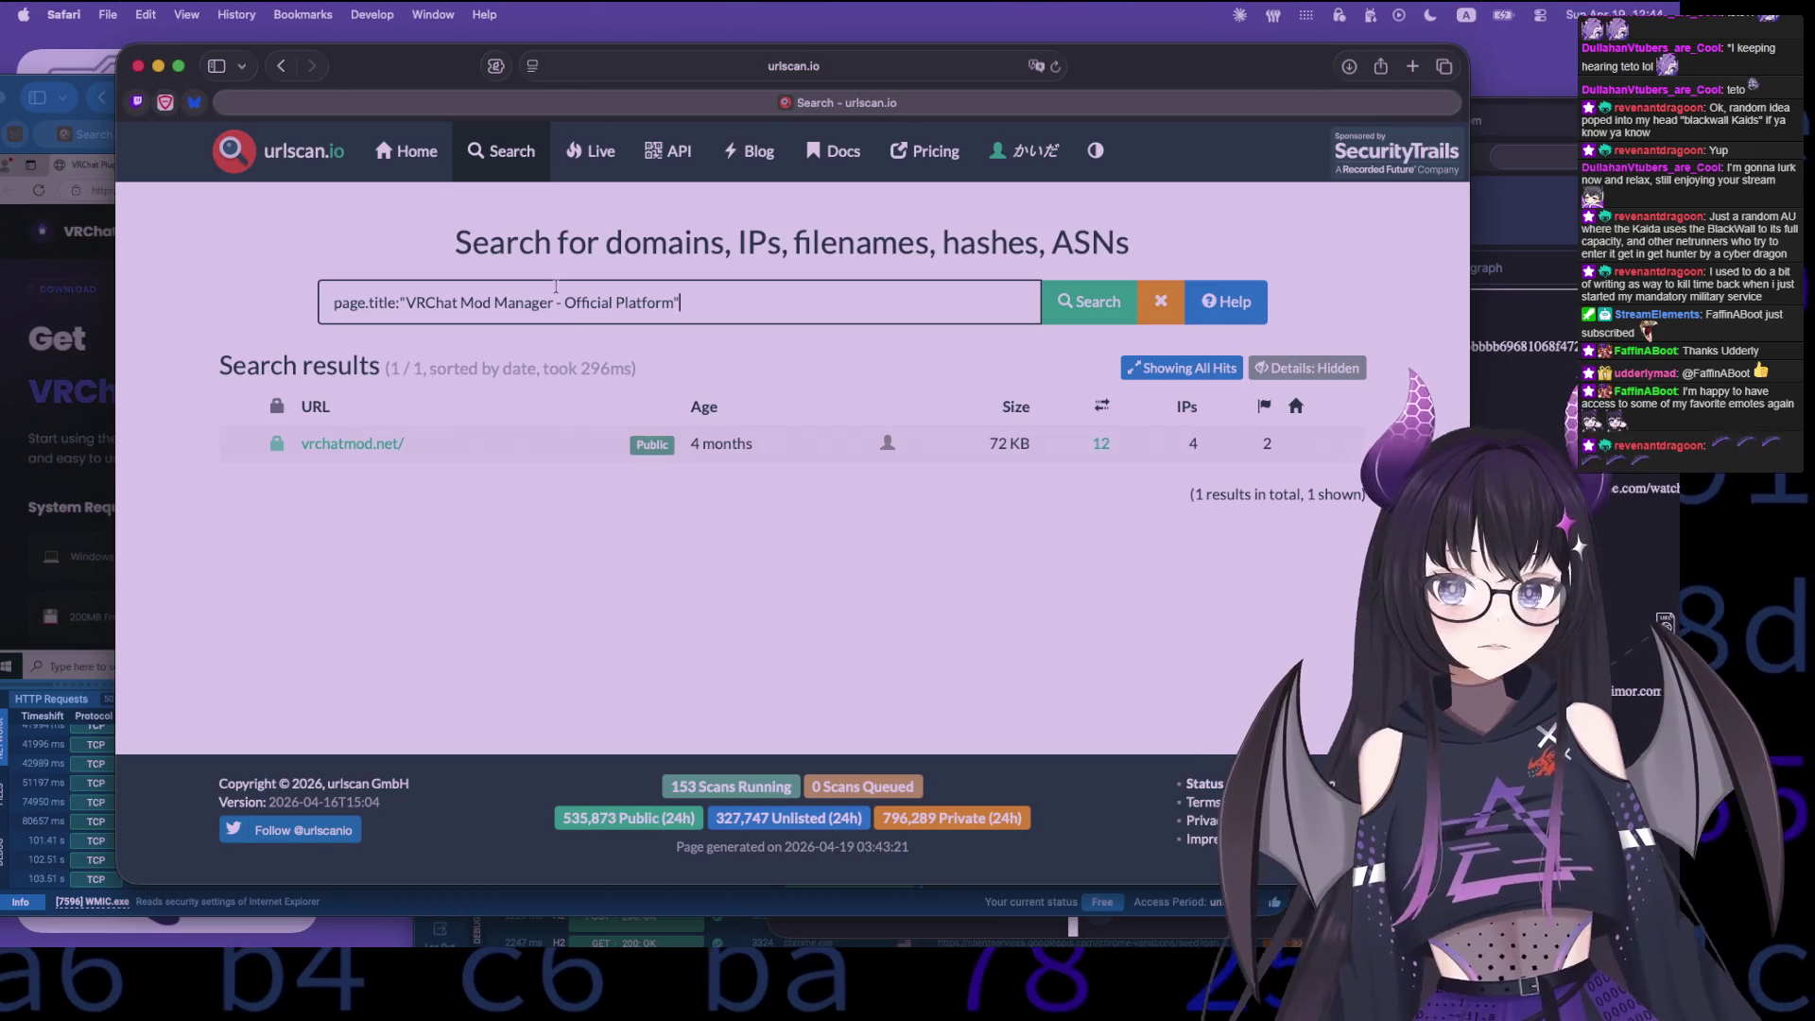
drag(674, 302, 431, 307)
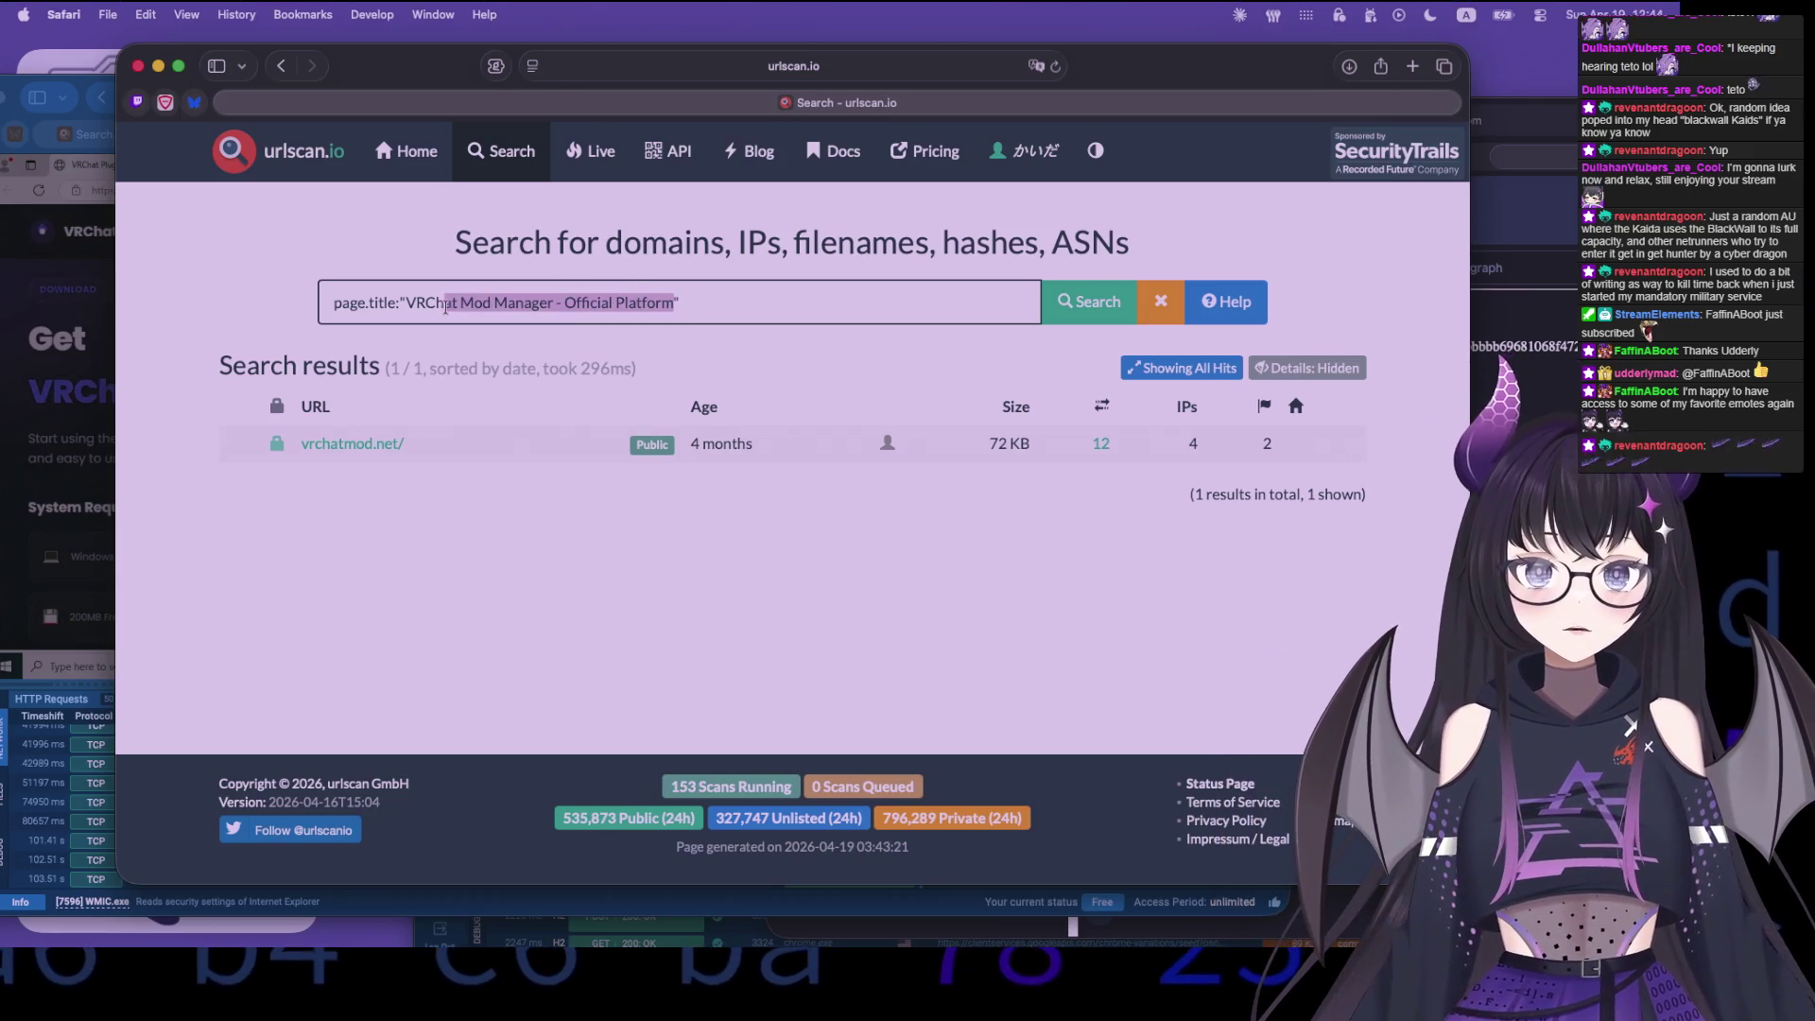
key(BackSpace)
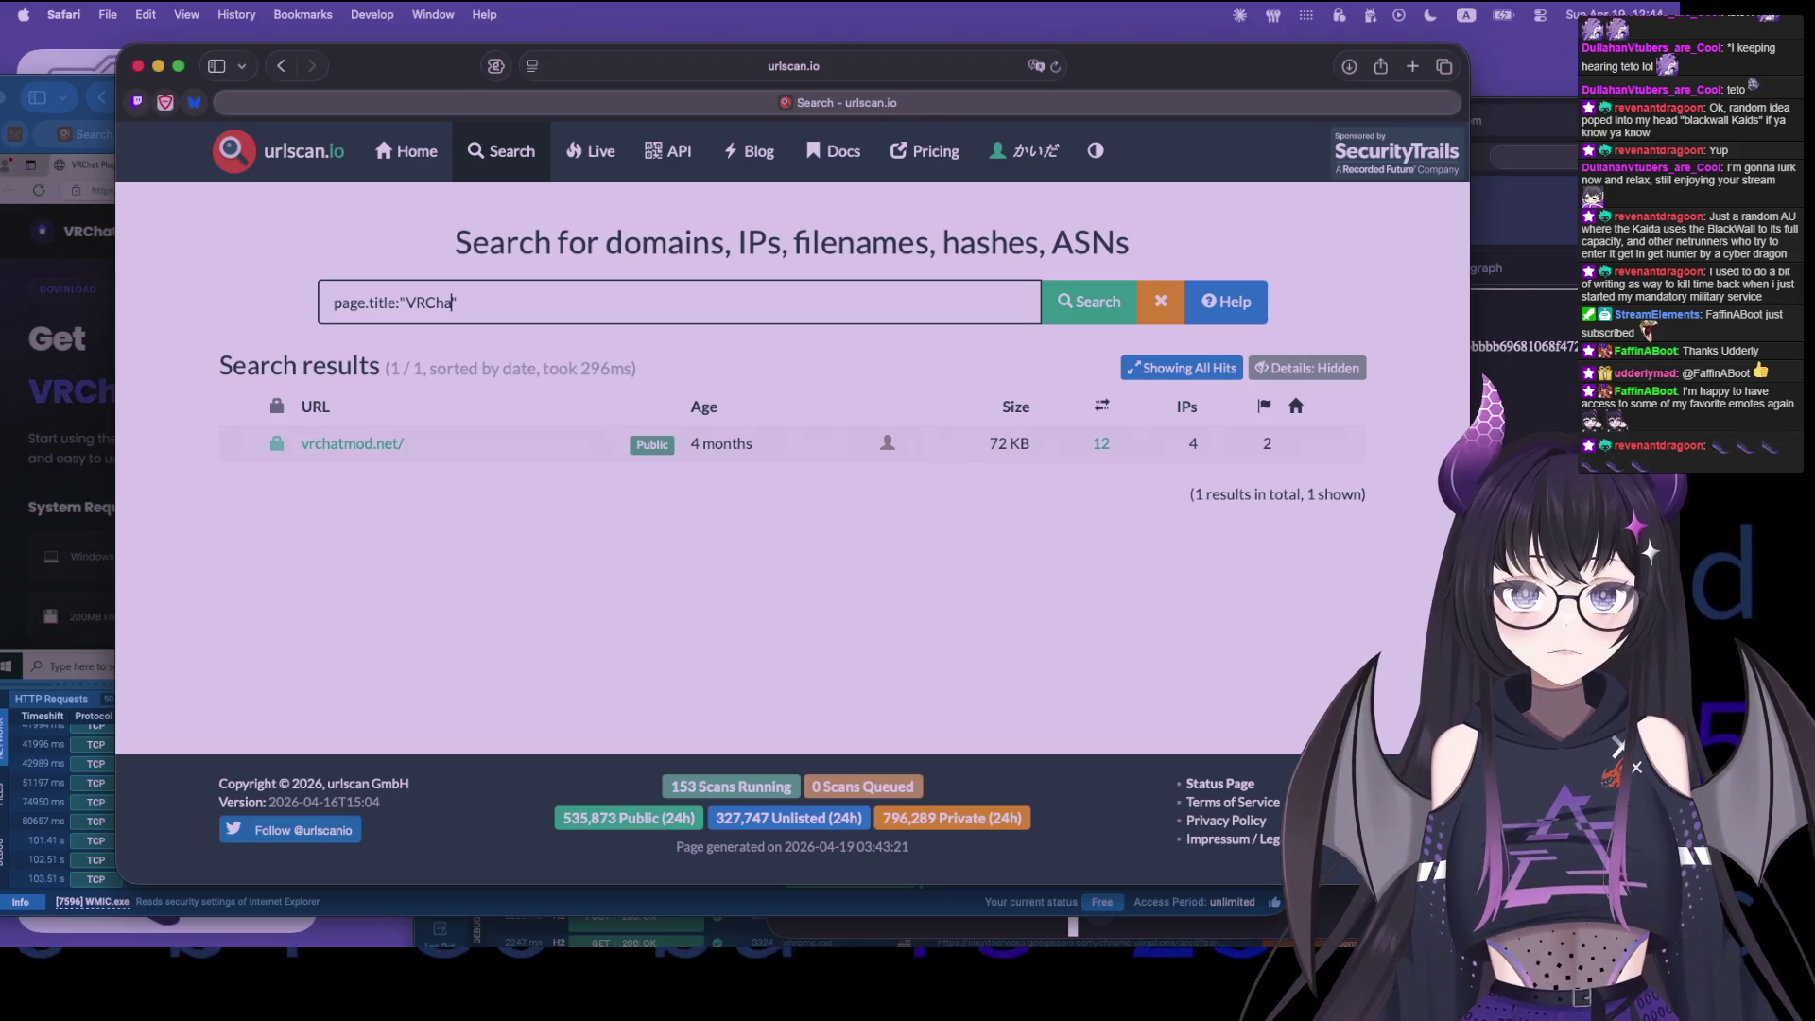
text(t)
key(Return)
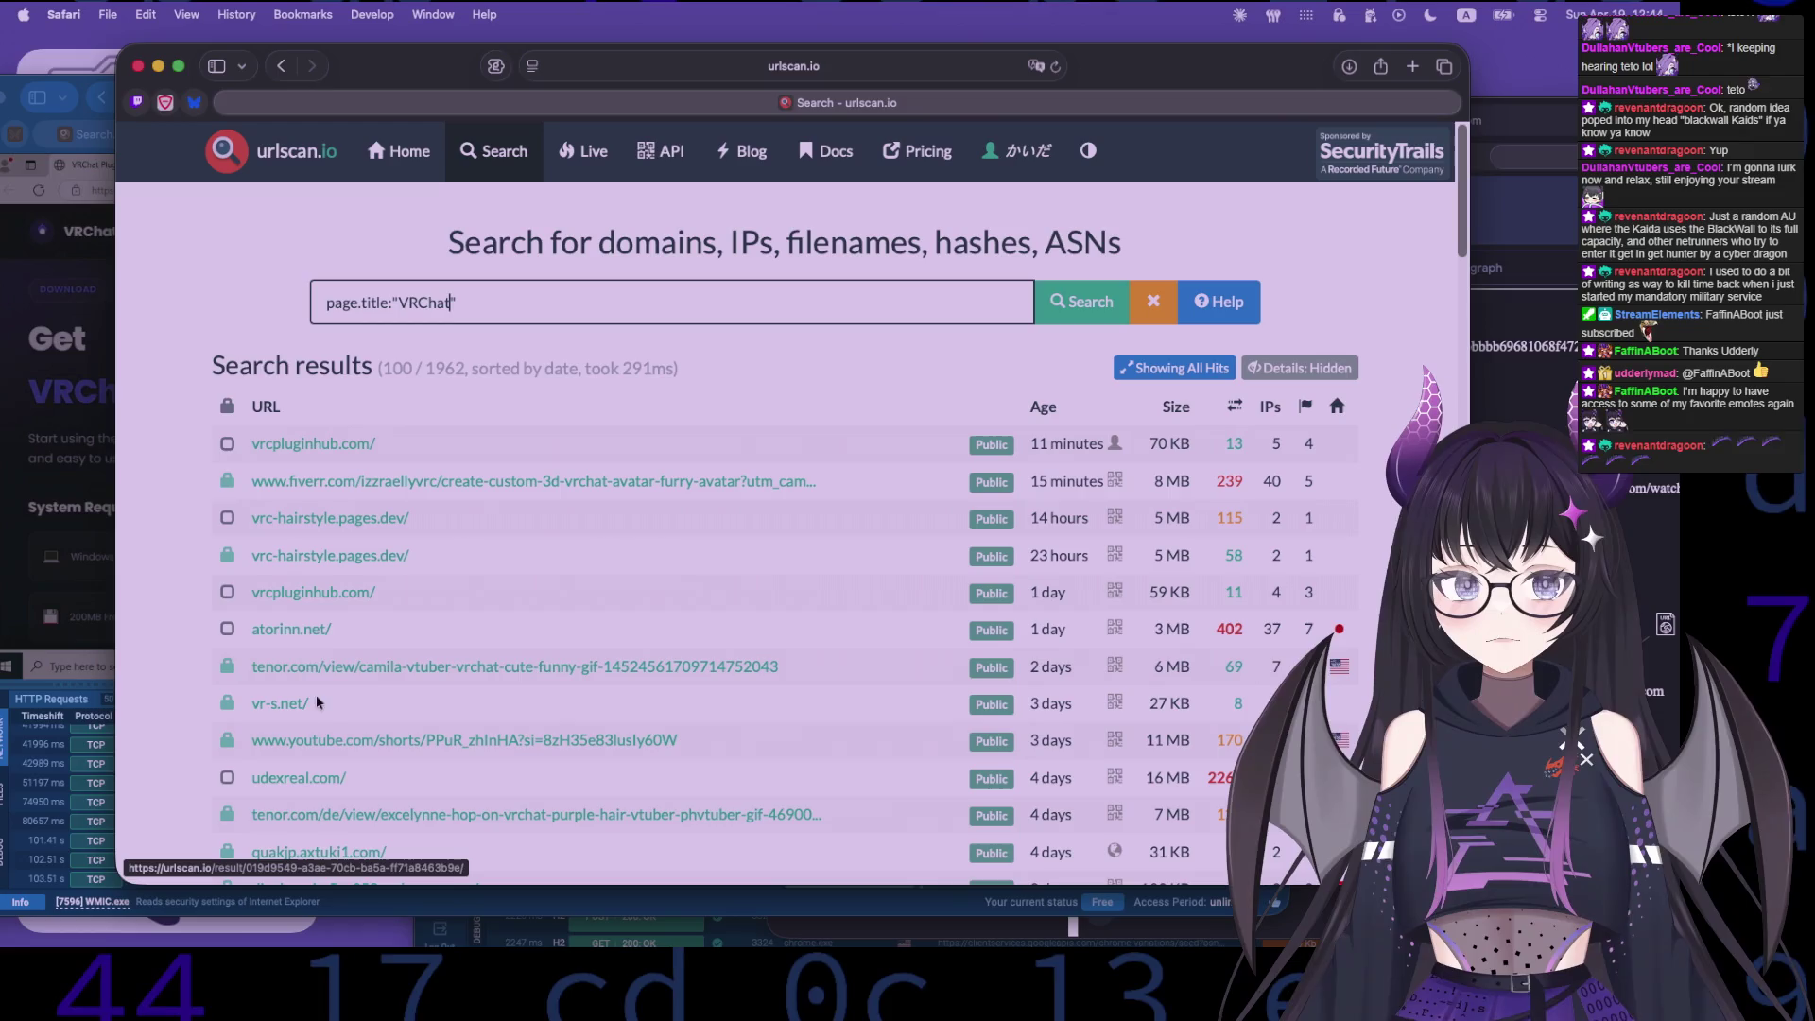
scroll(465, 620, down, 3)
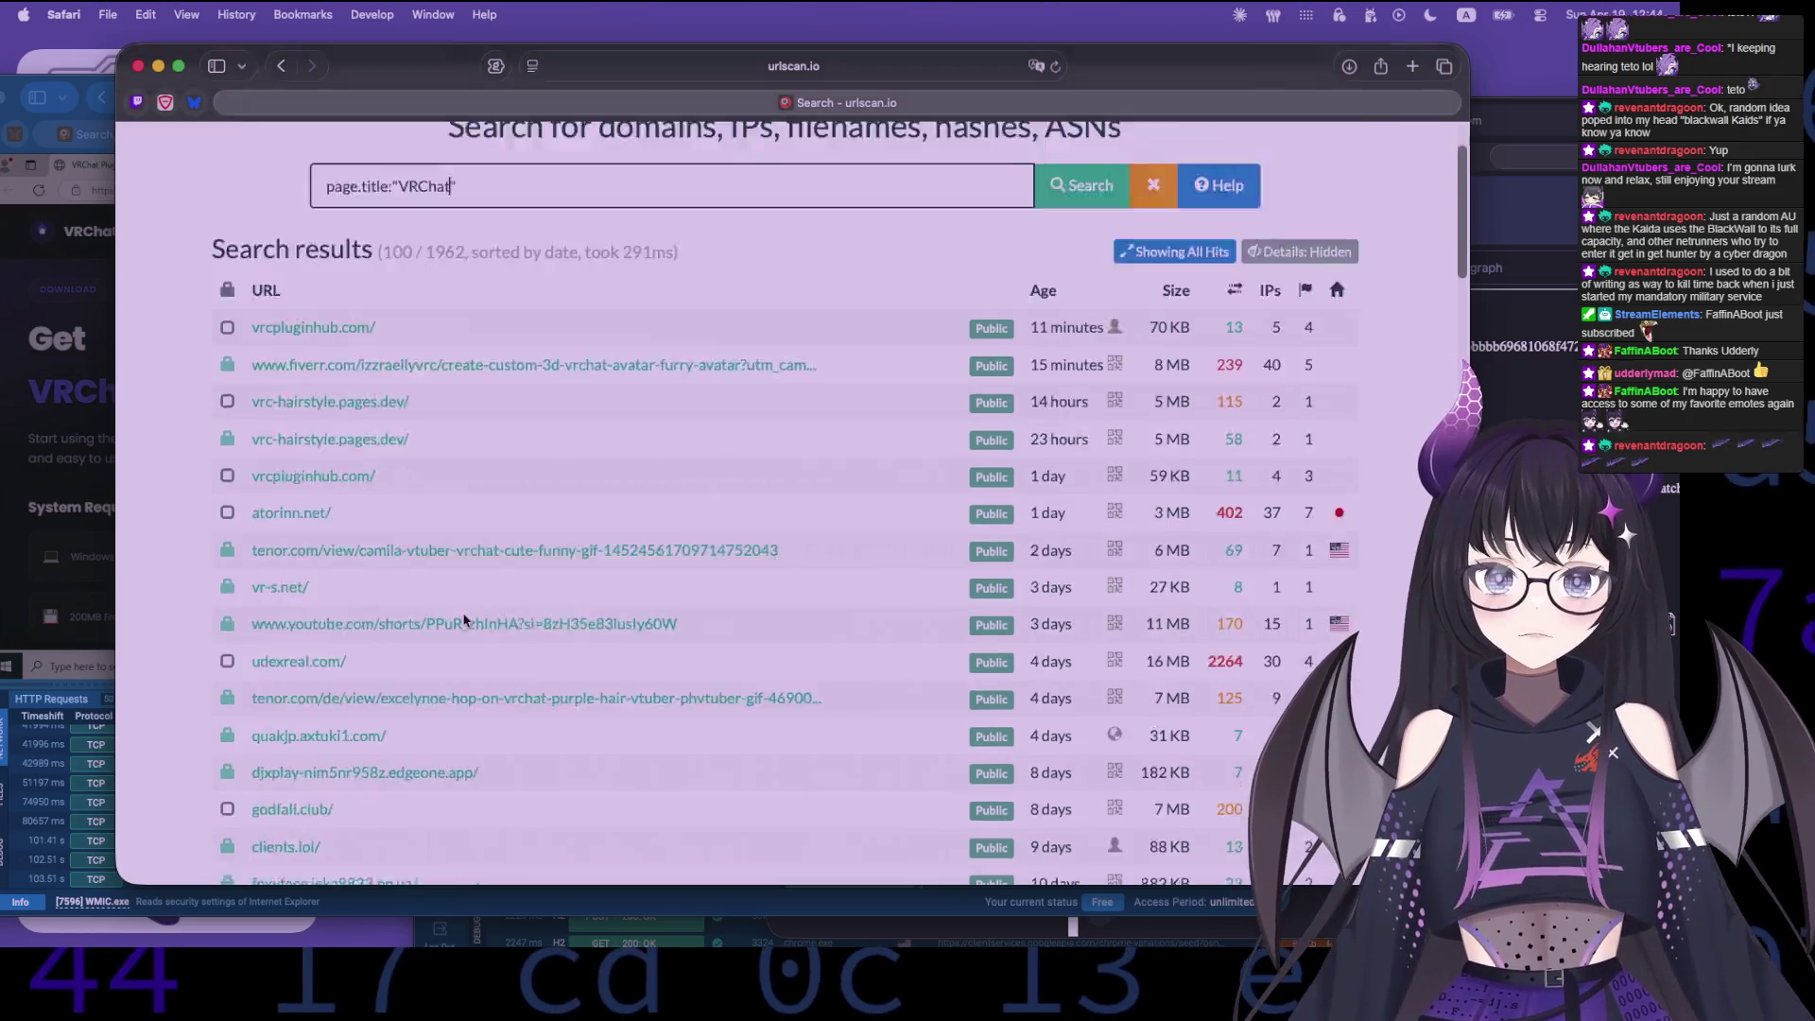
scroll(464, 620, down, 14)
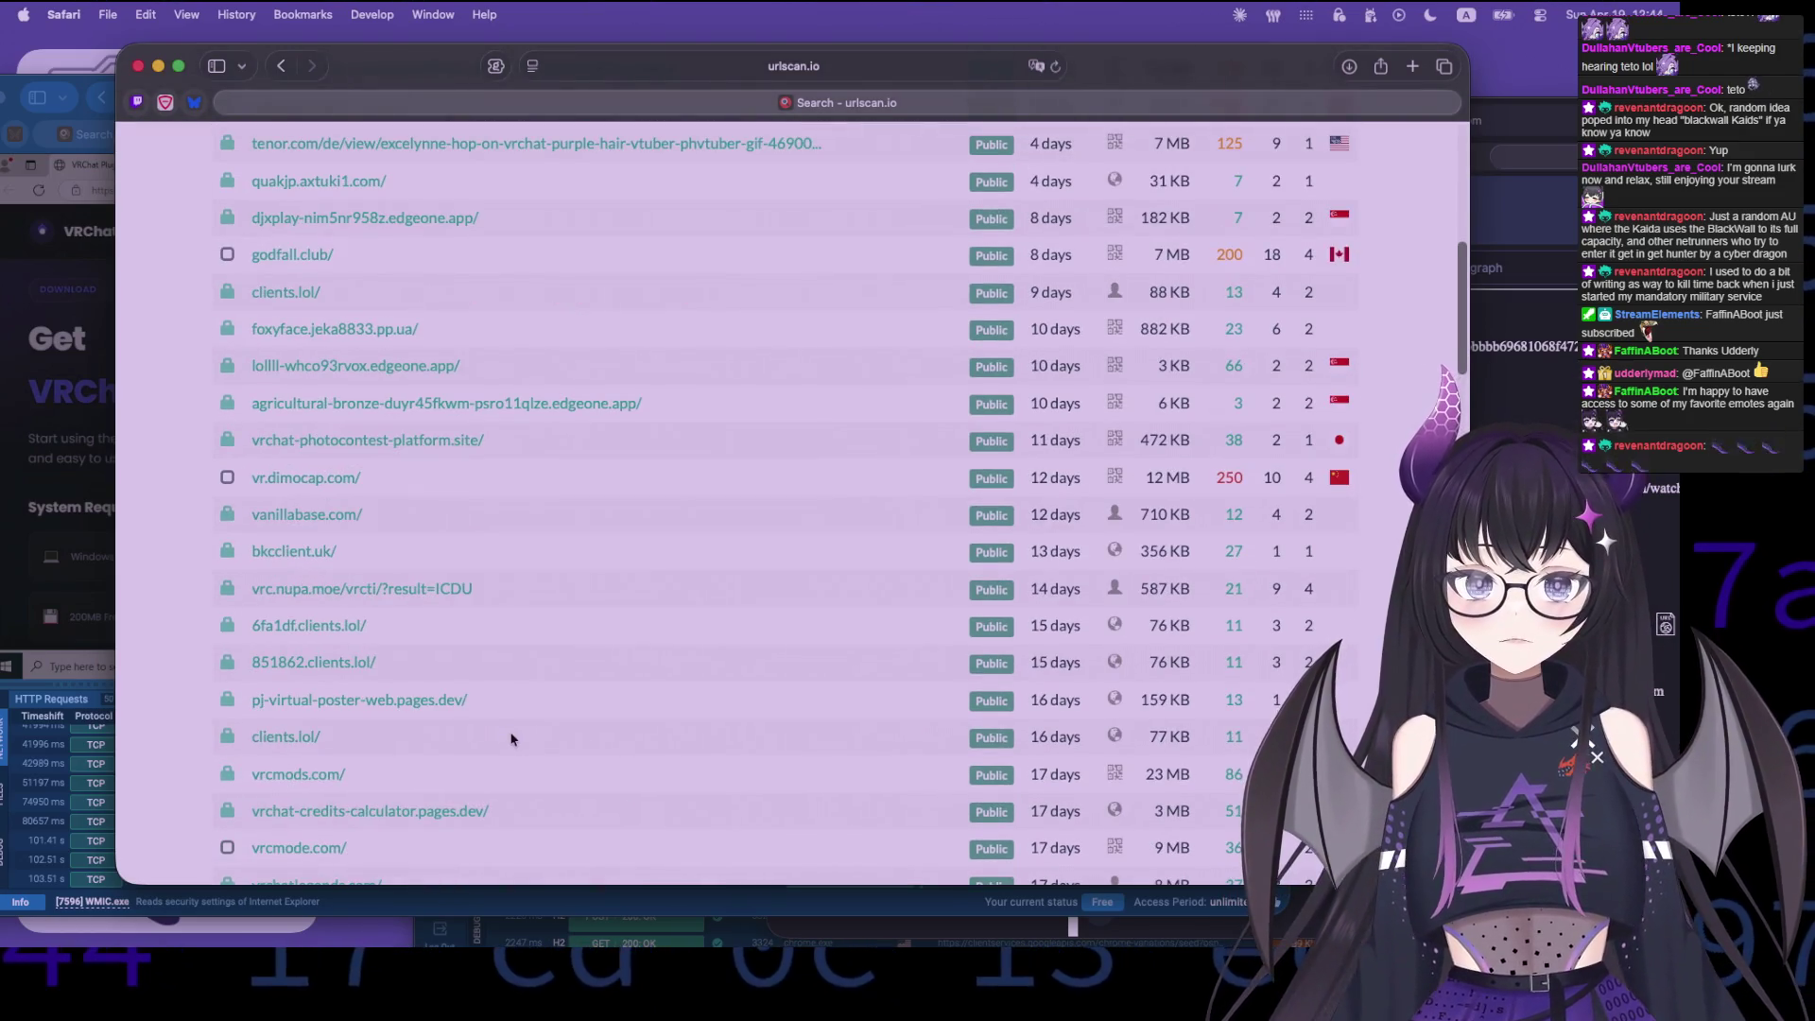
scroll(511, 738, down, 18)
scroll(550, 718, up, 3)
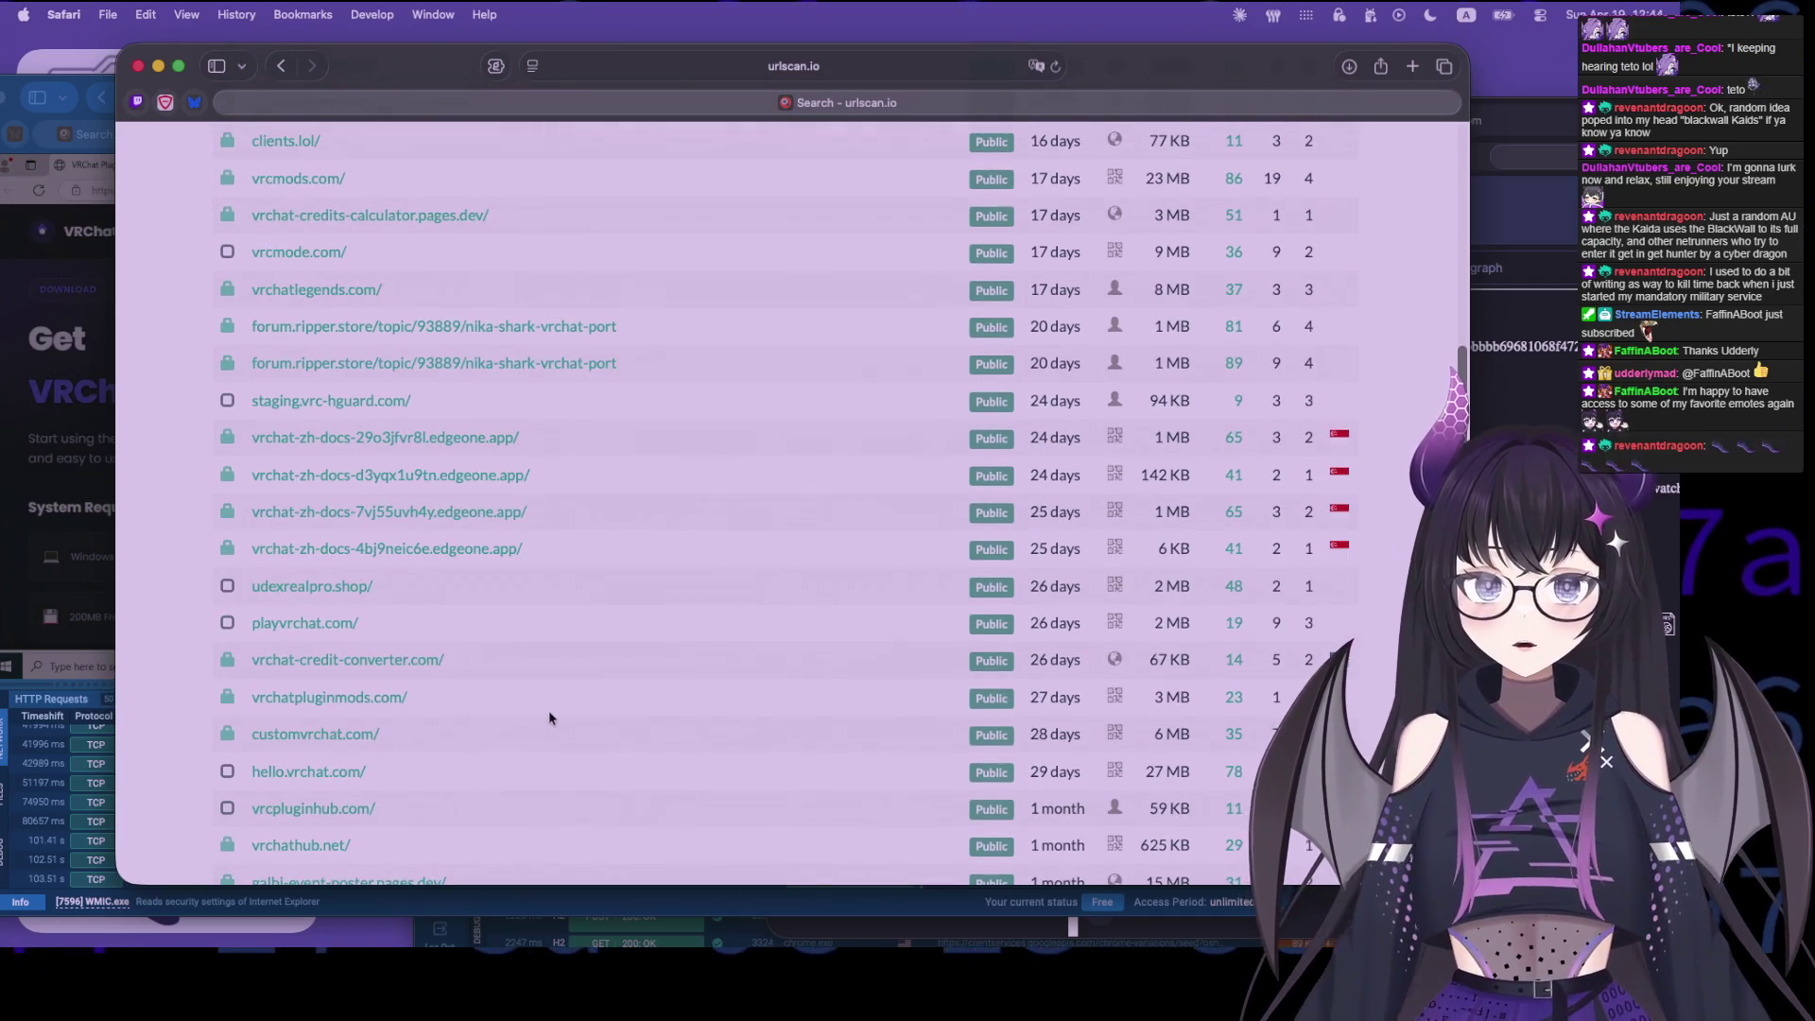
- Open the vrcmode.com scan in a new tab and show its 36 HTTP transactions
click(304, 255)
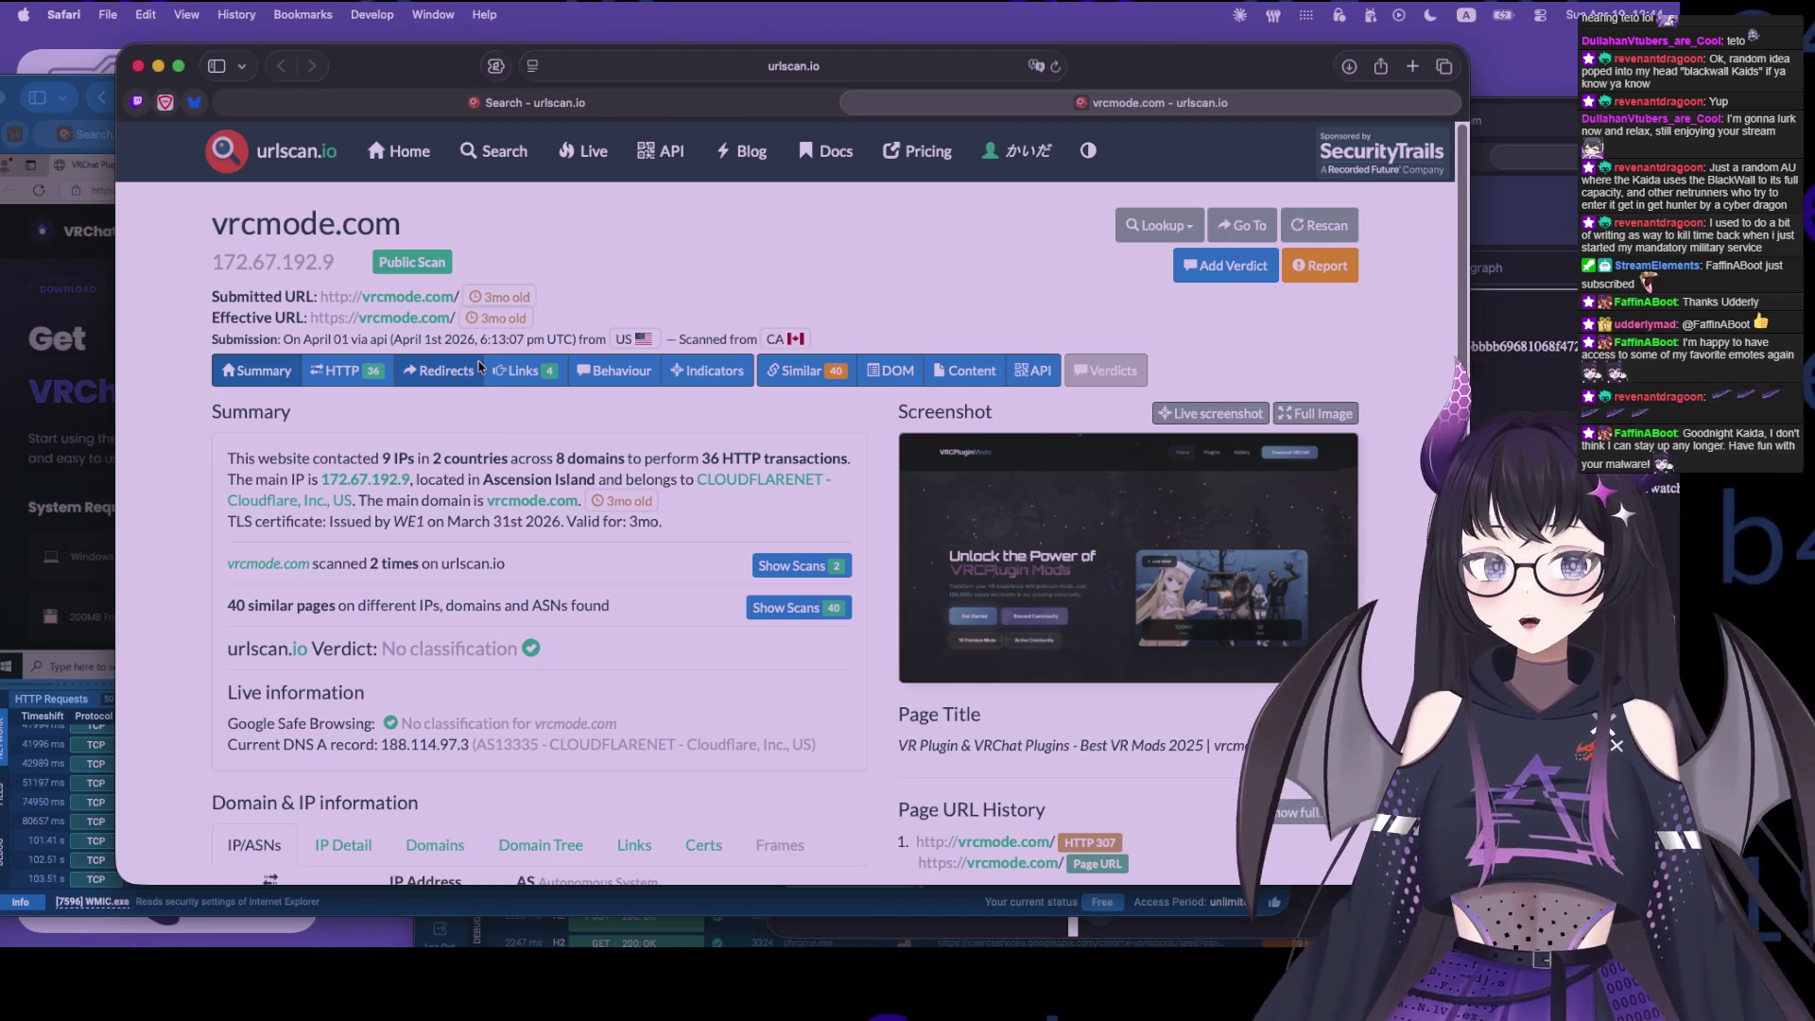
scroll(399, 623, down, 5)
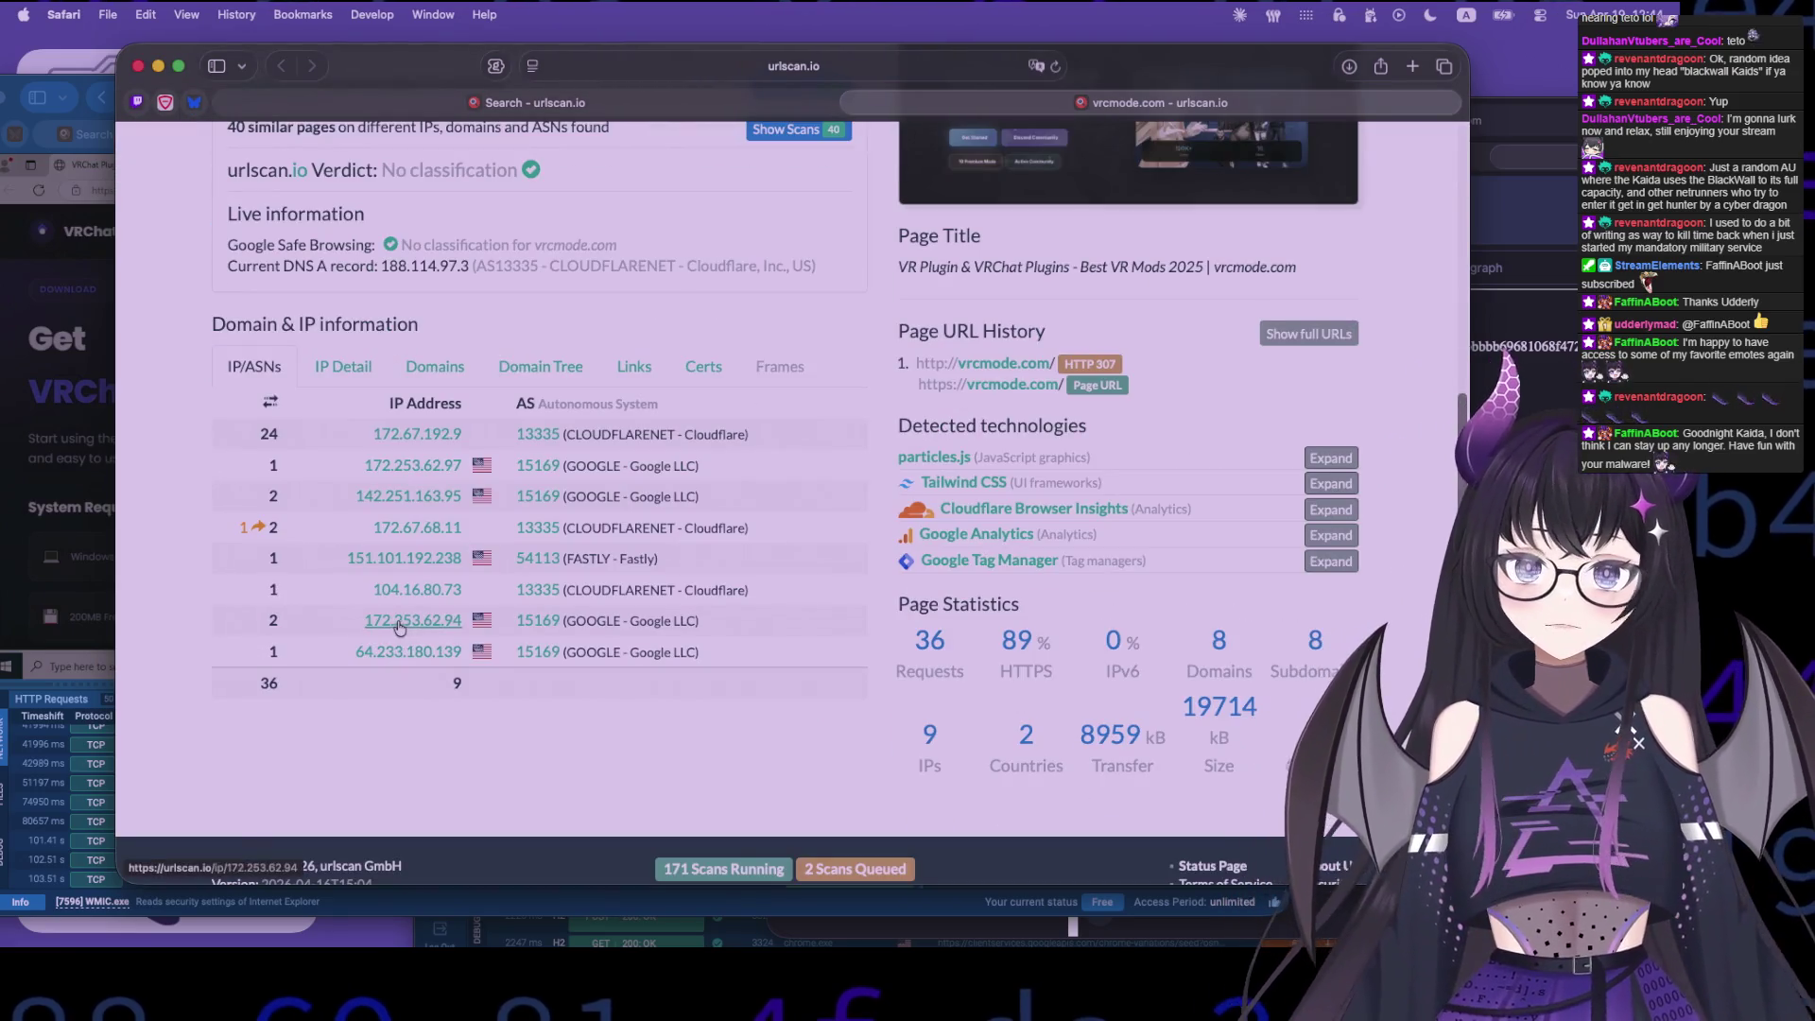
scroll(336, 619, up, 5)
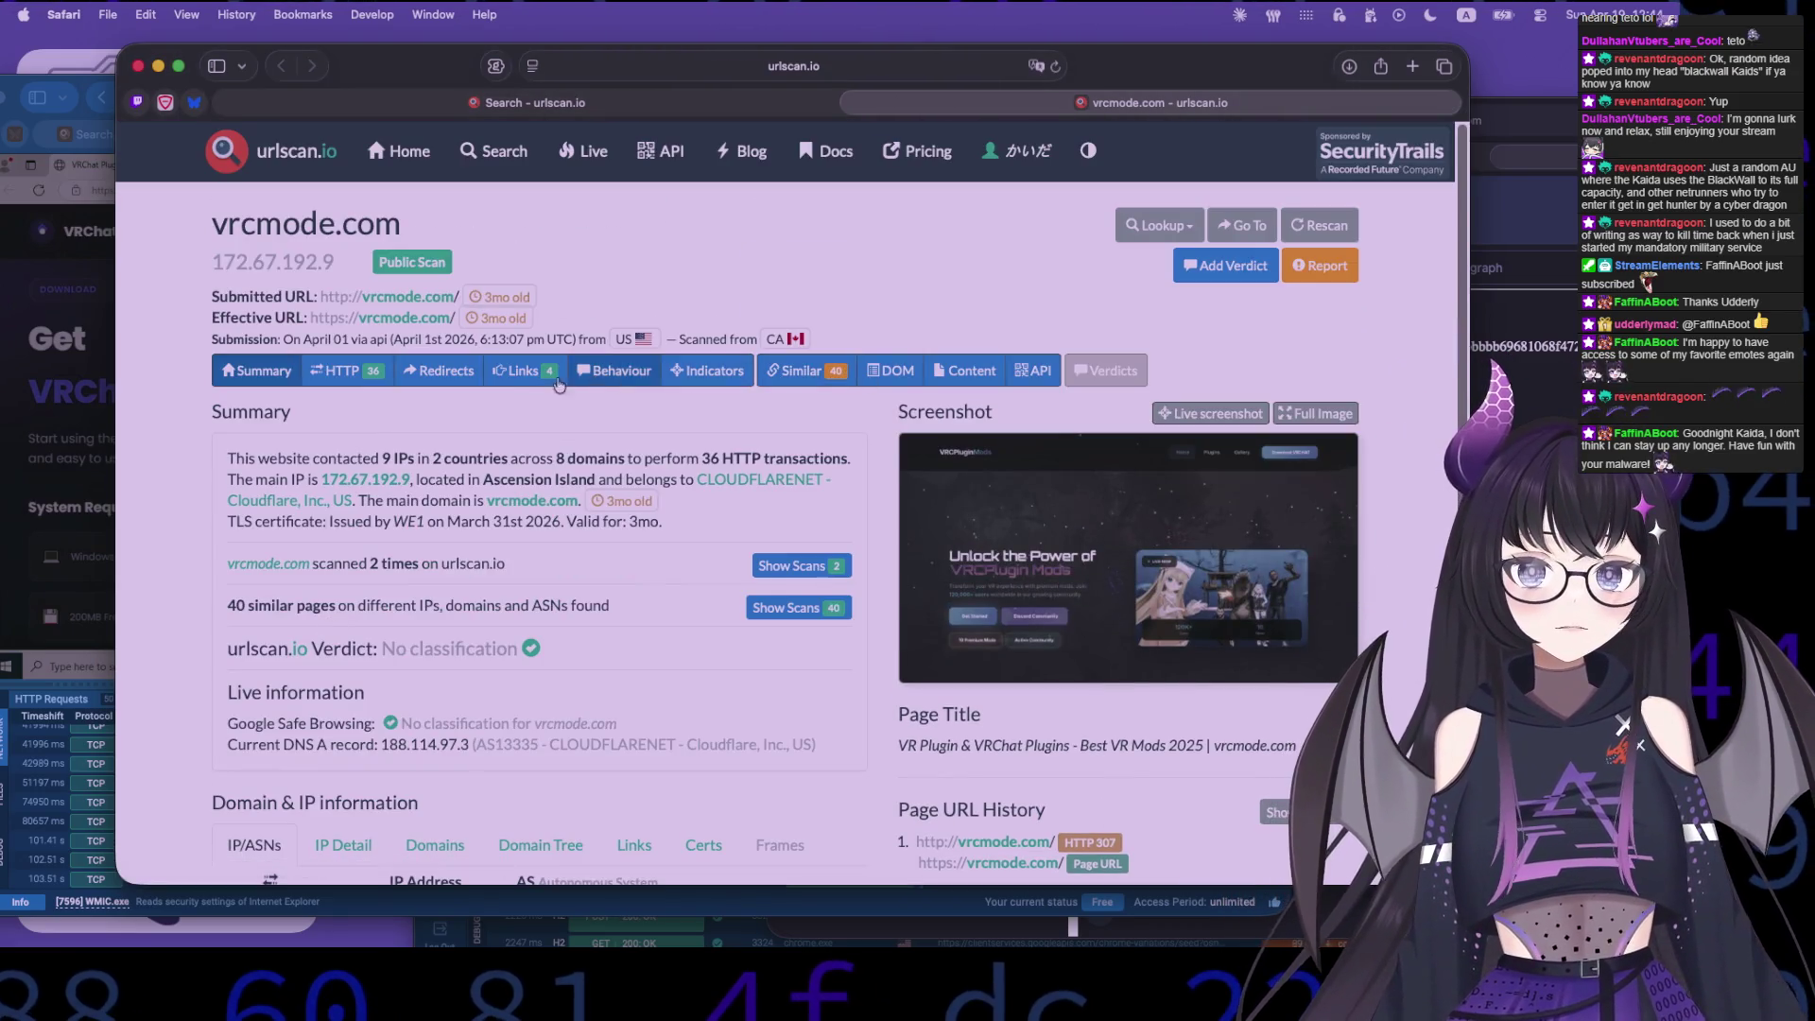
click(559, 377)
click(342, 371)
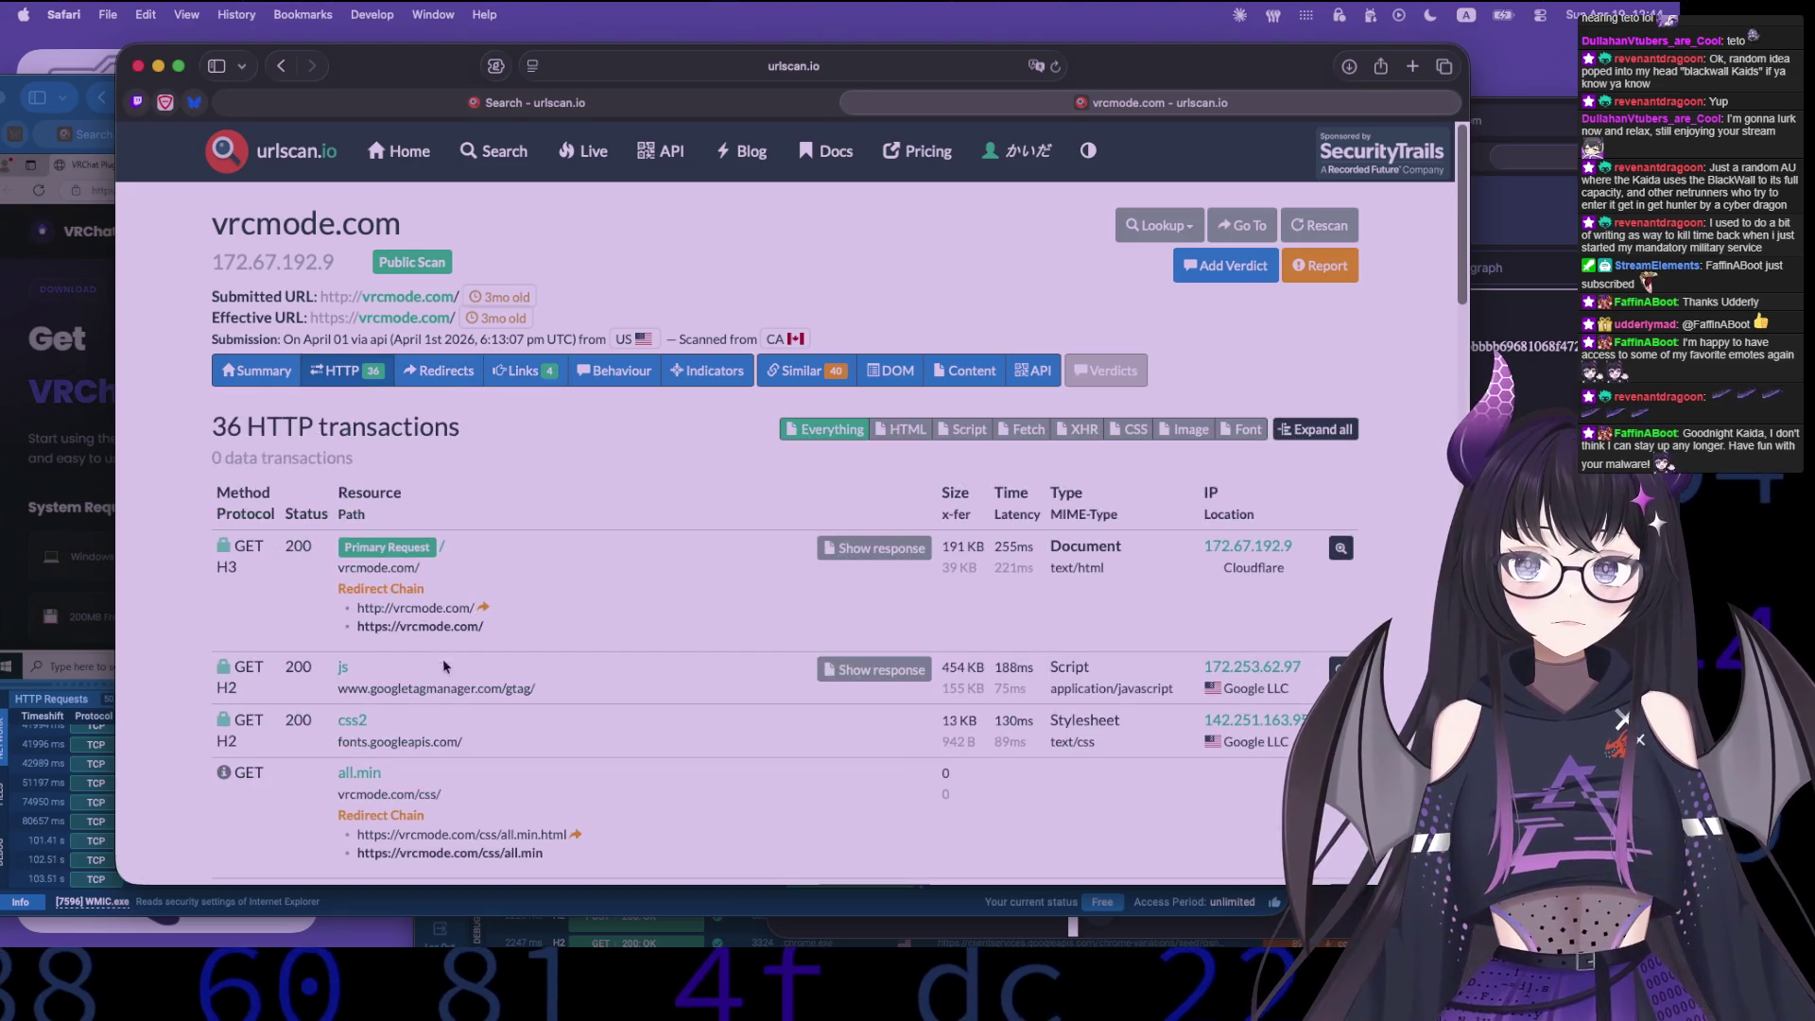
- Scroll down to the rum and three failed CSS requests, then close the scan
scroll(443, 665, down, 2)
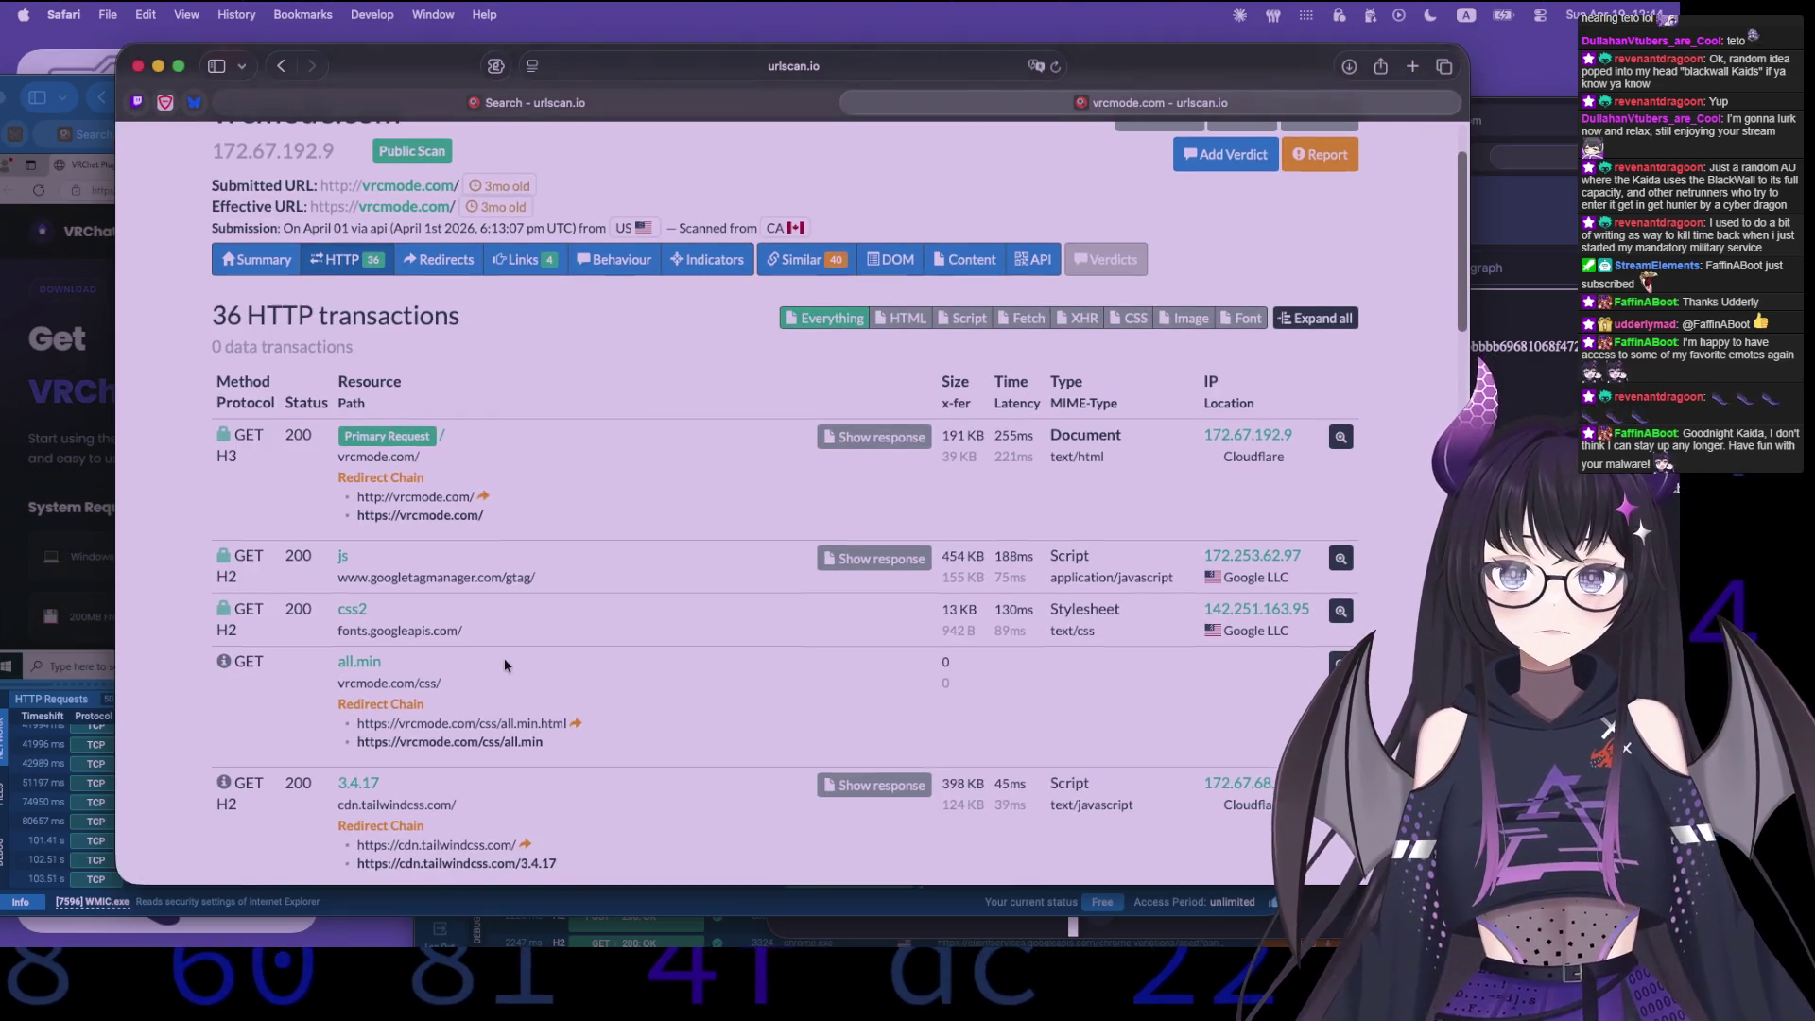
scroll(503, 658, down, 10)
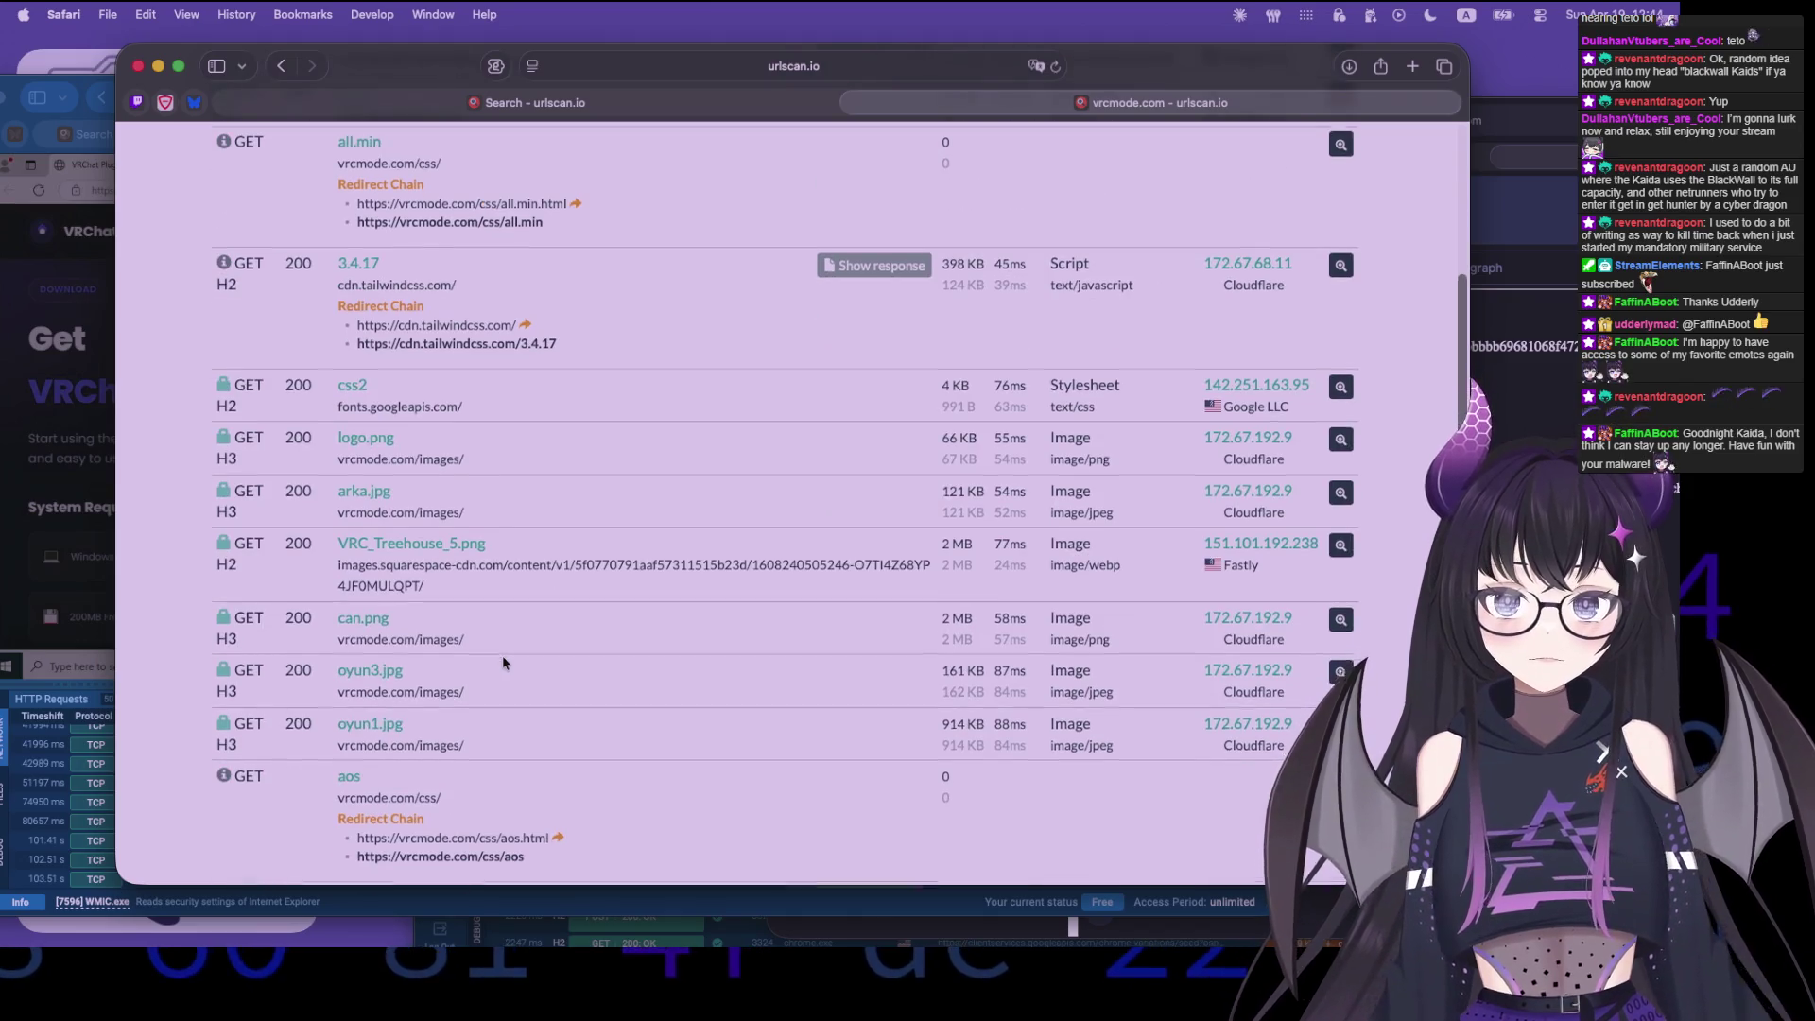
scroll(502, 655, down, 15)
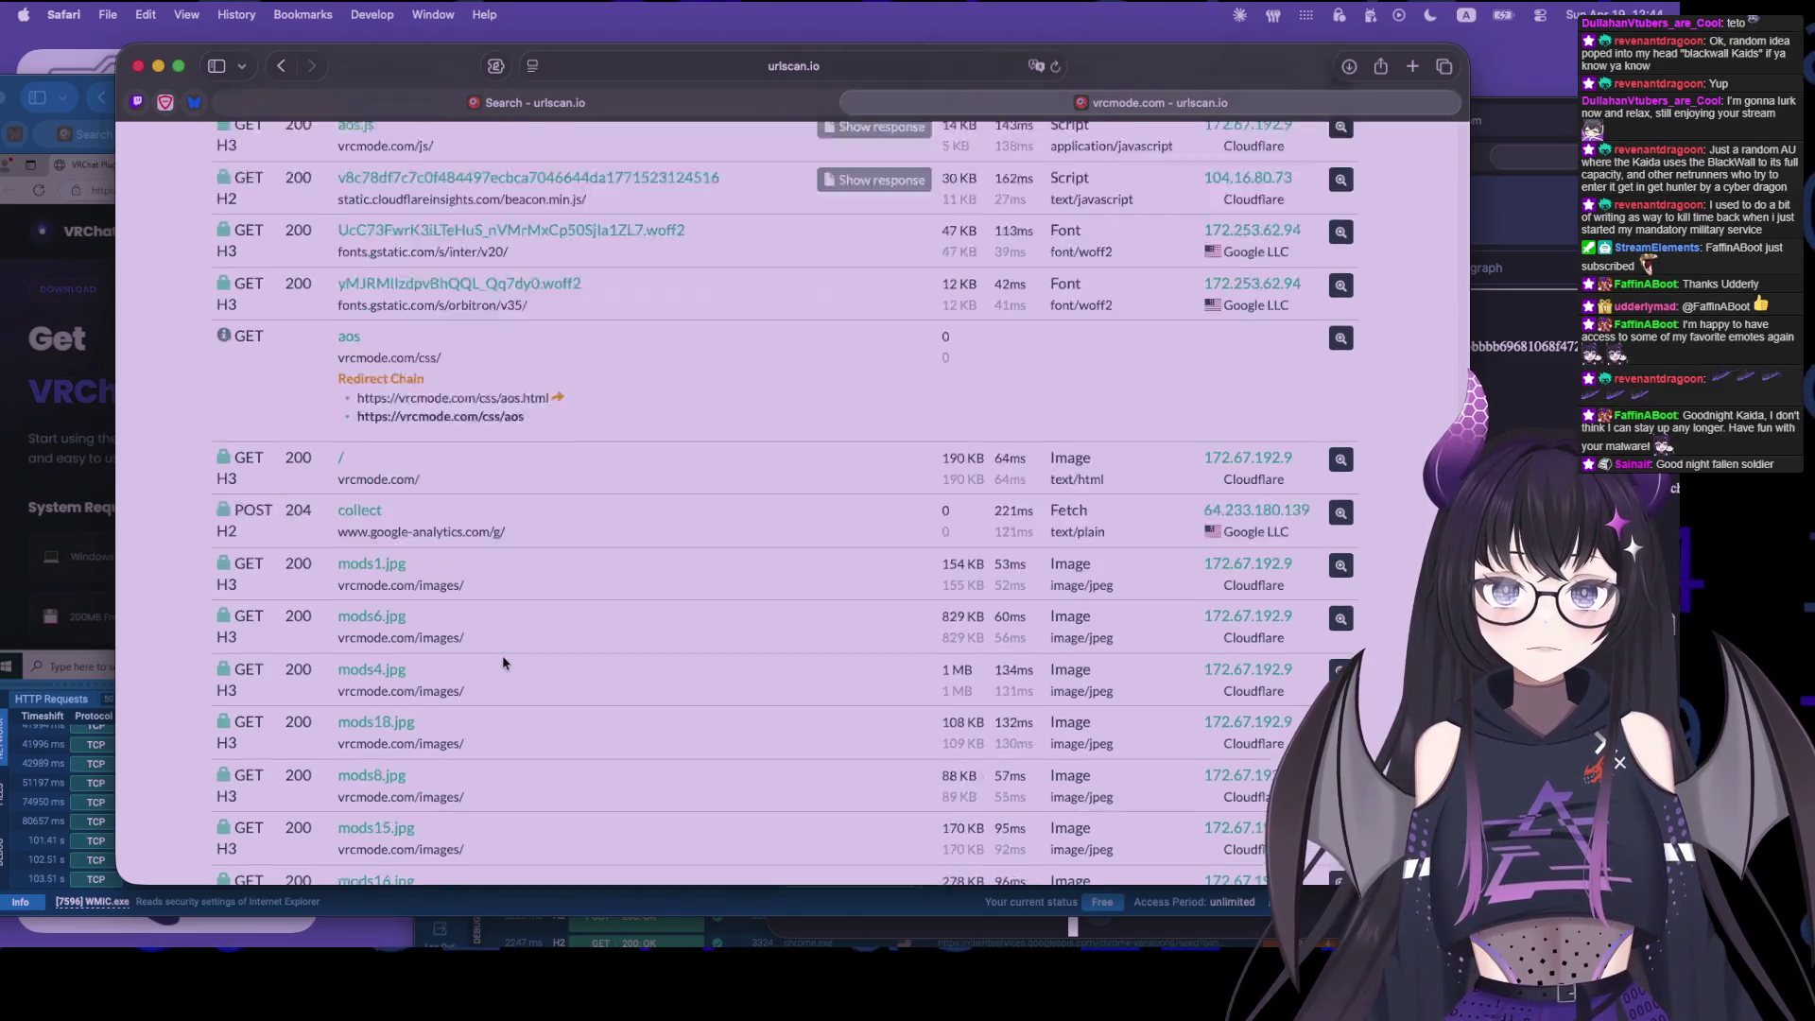
scroll(503, 662, down, 10)
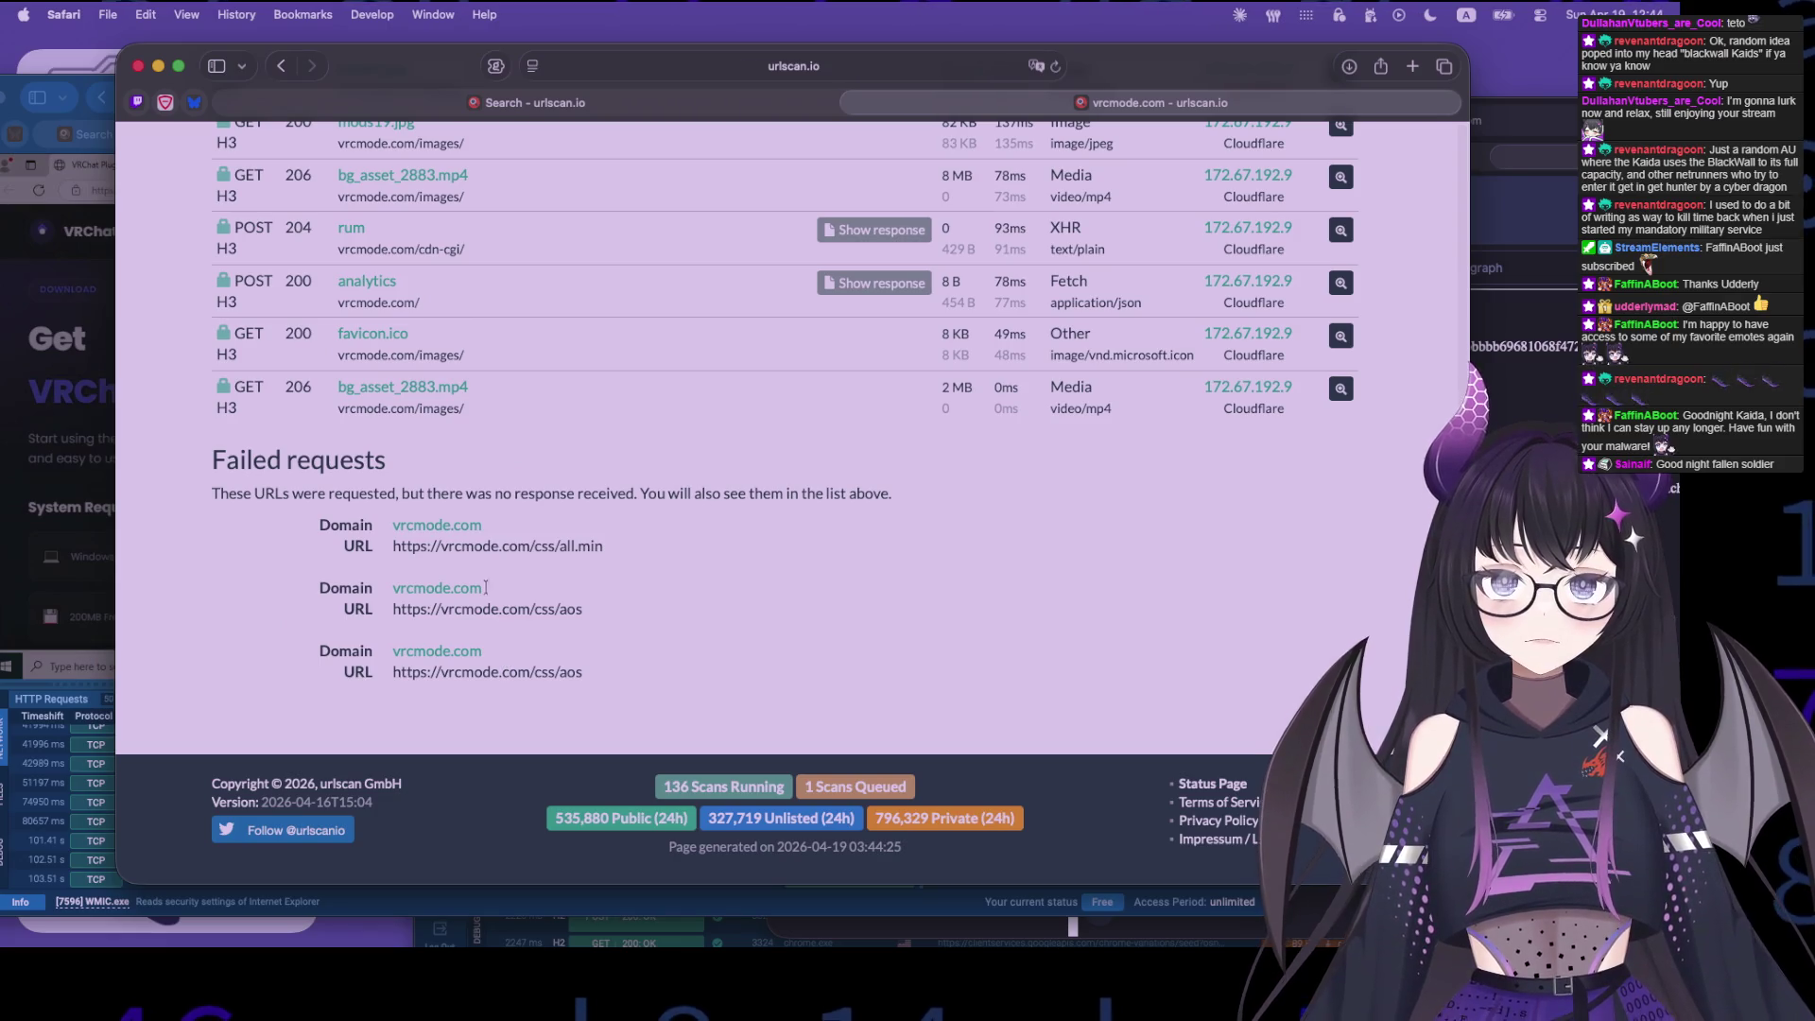
drag(470, 248, 299, 253)
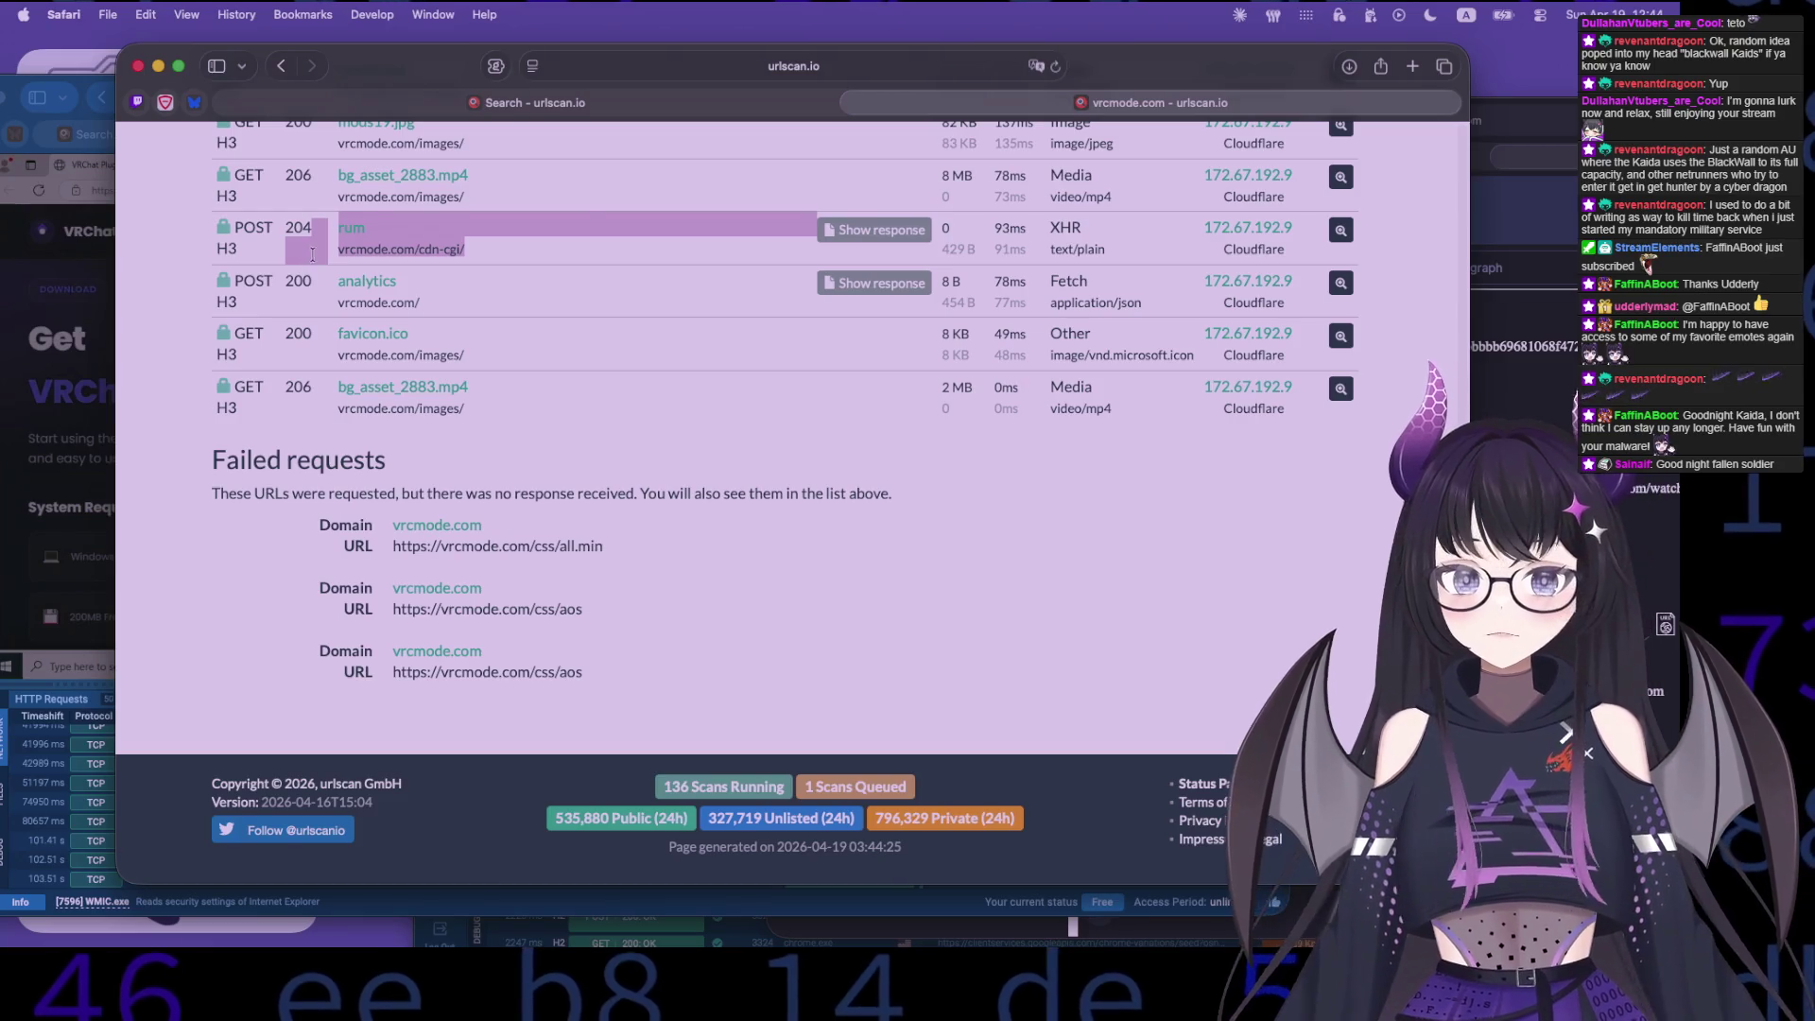
click(310, 254)
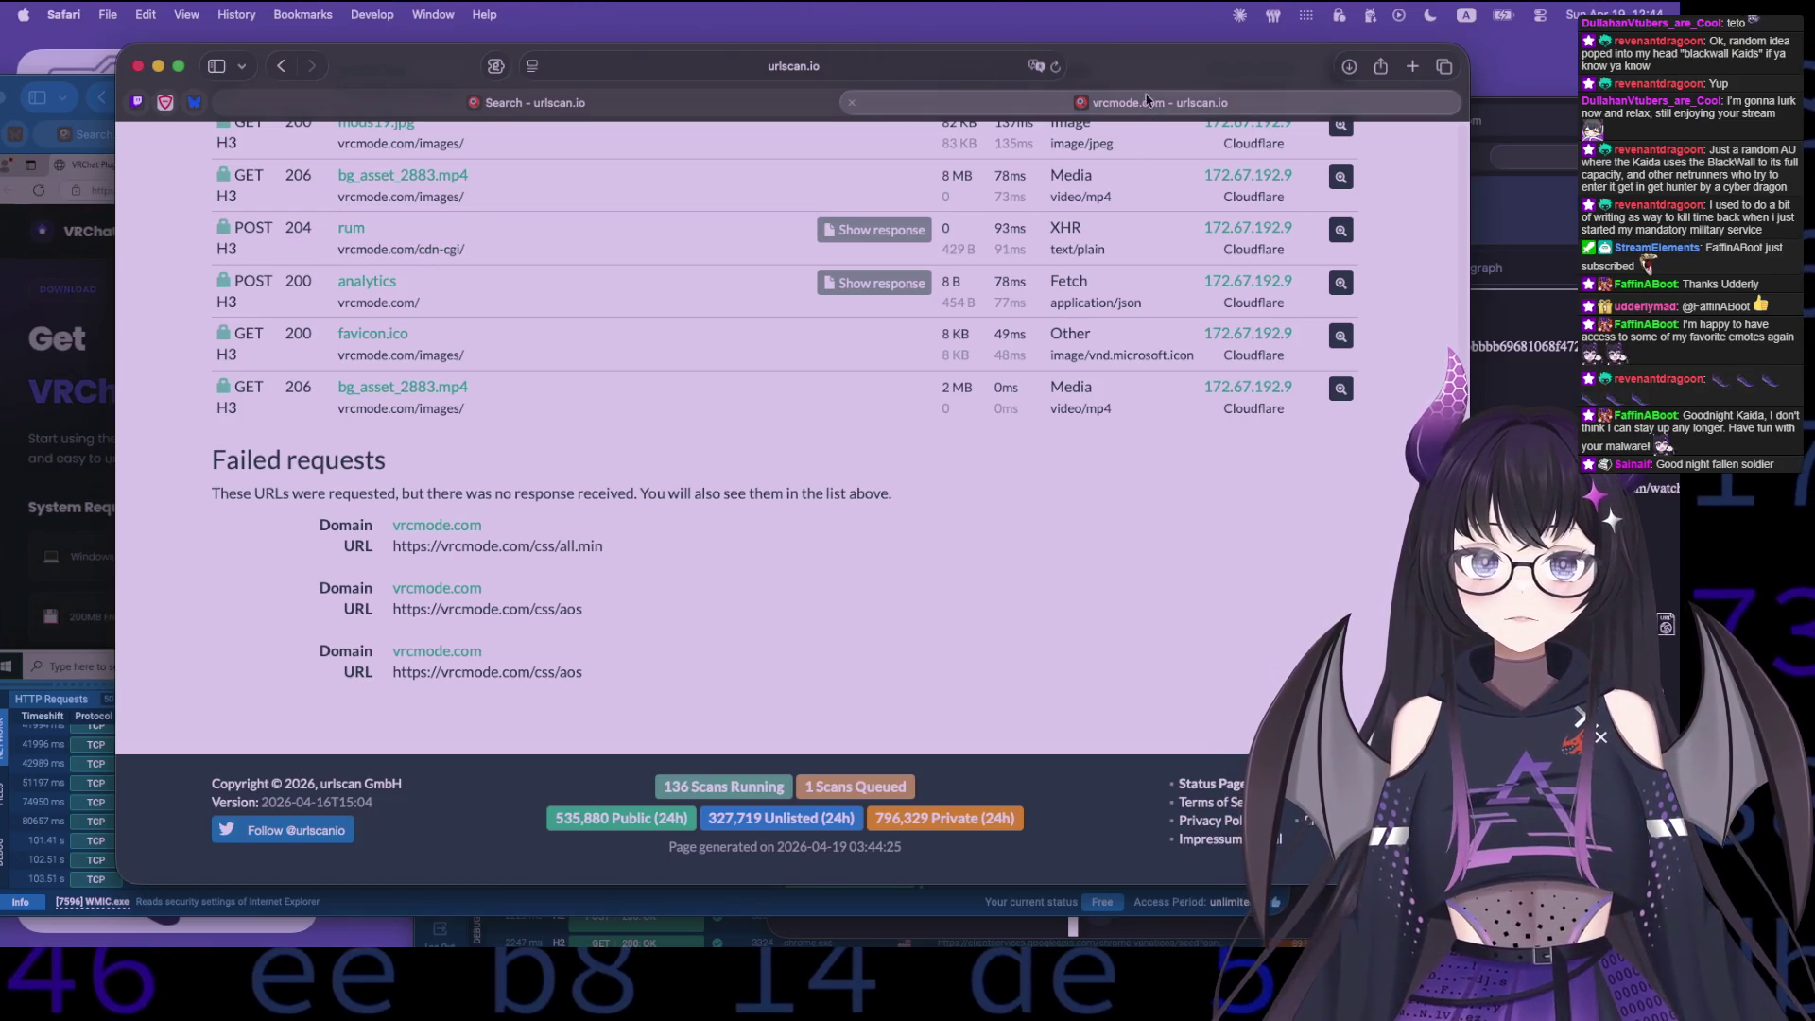
click(852, 102)
- Scroll vrc-hairstyle.pages.dev's 115 HTTP transactions down to favicon.ico, then close that scan
scroll(482, 529, up, 5)
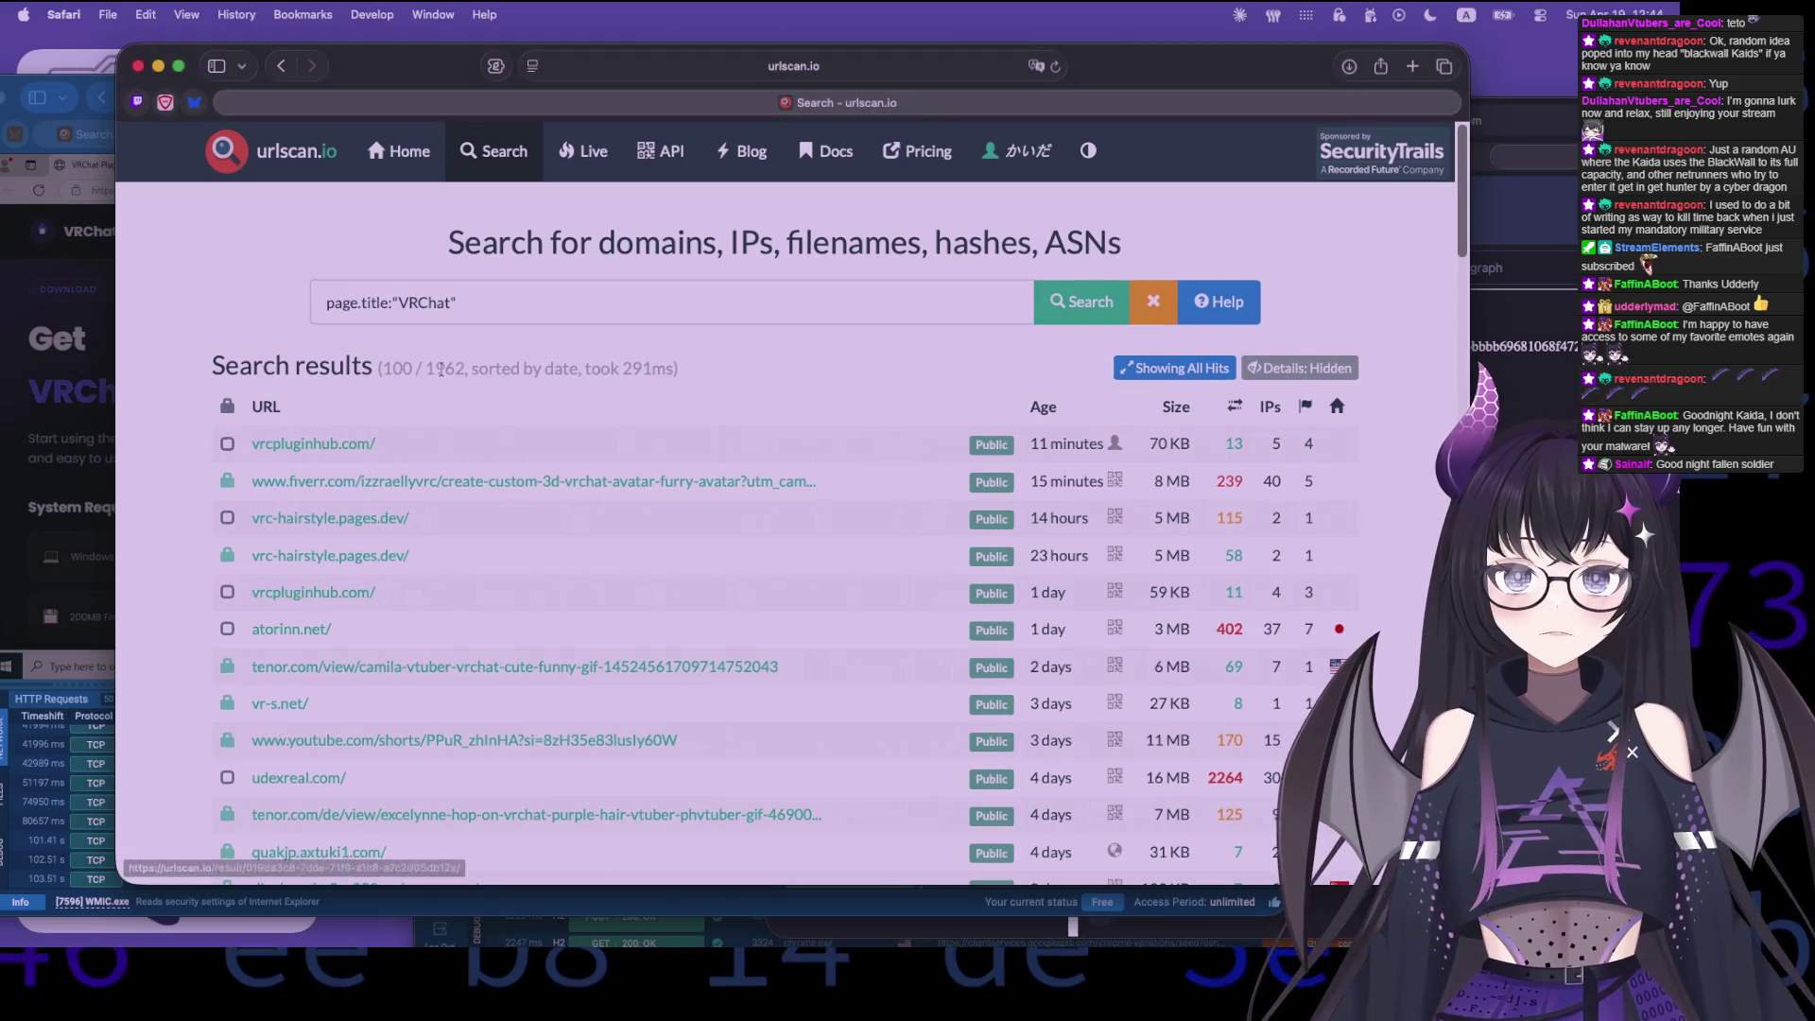
double_click(423, 303)
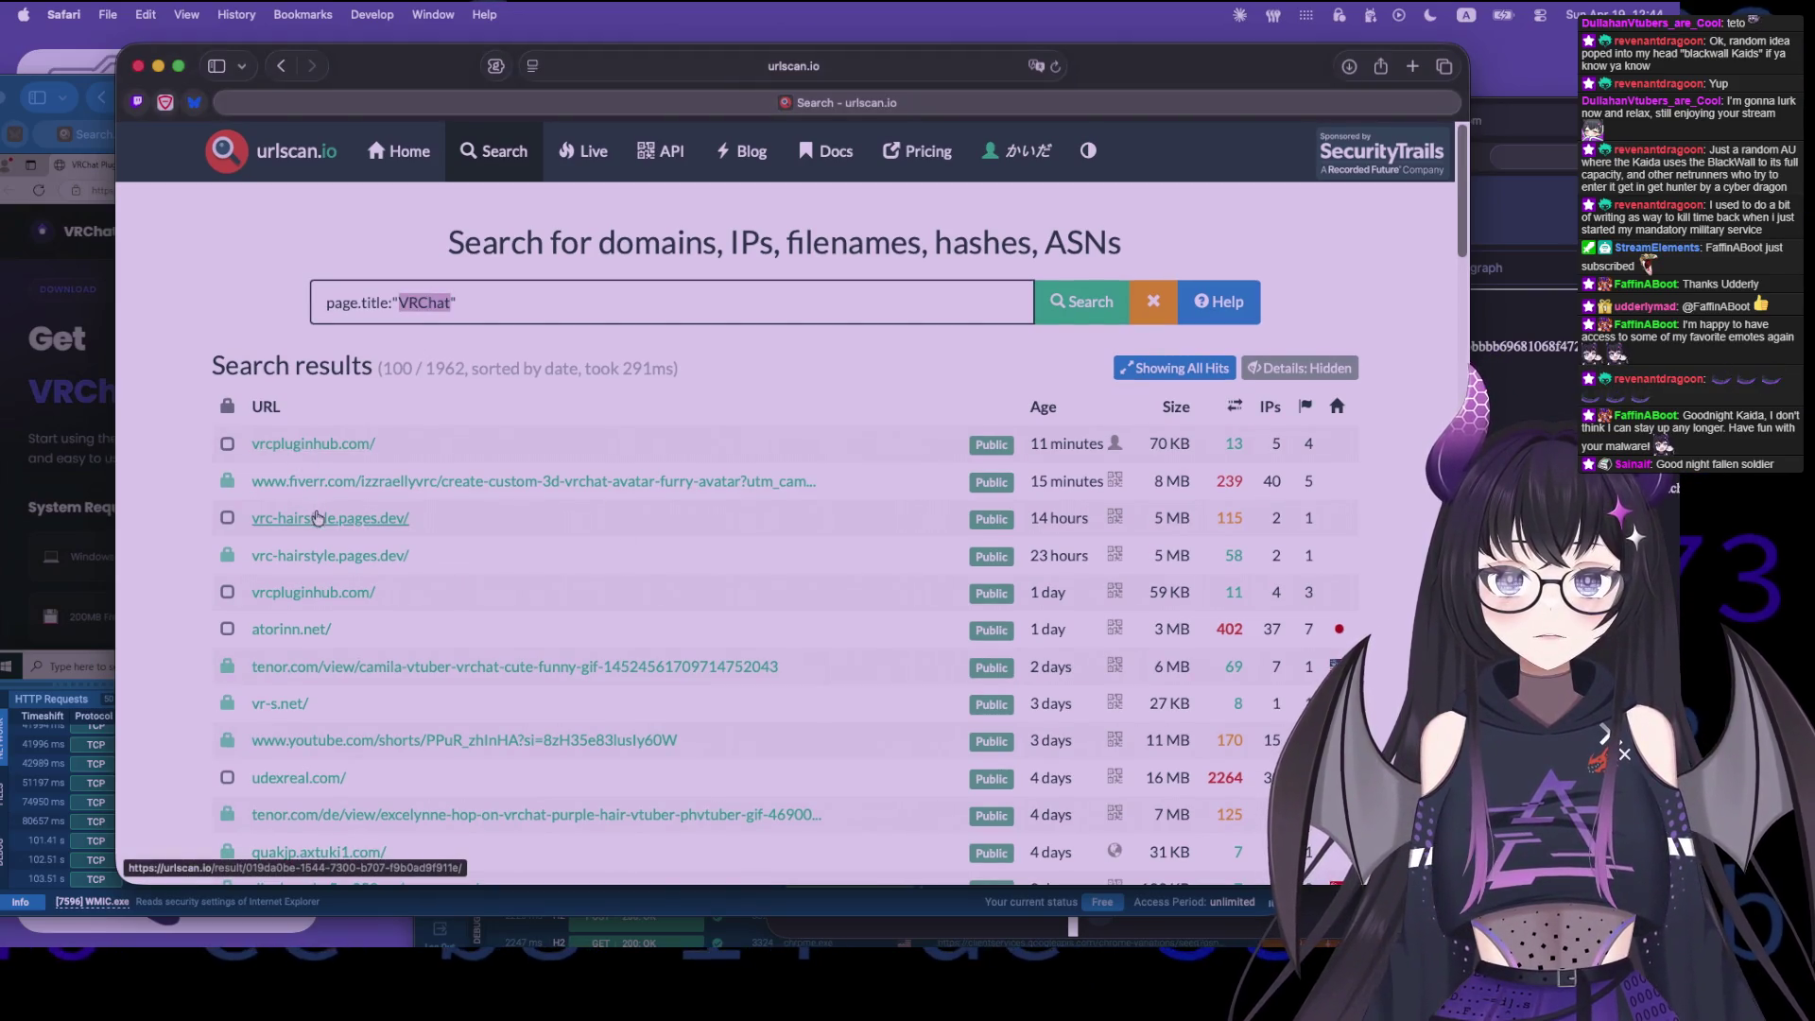
super+click(342, 524)
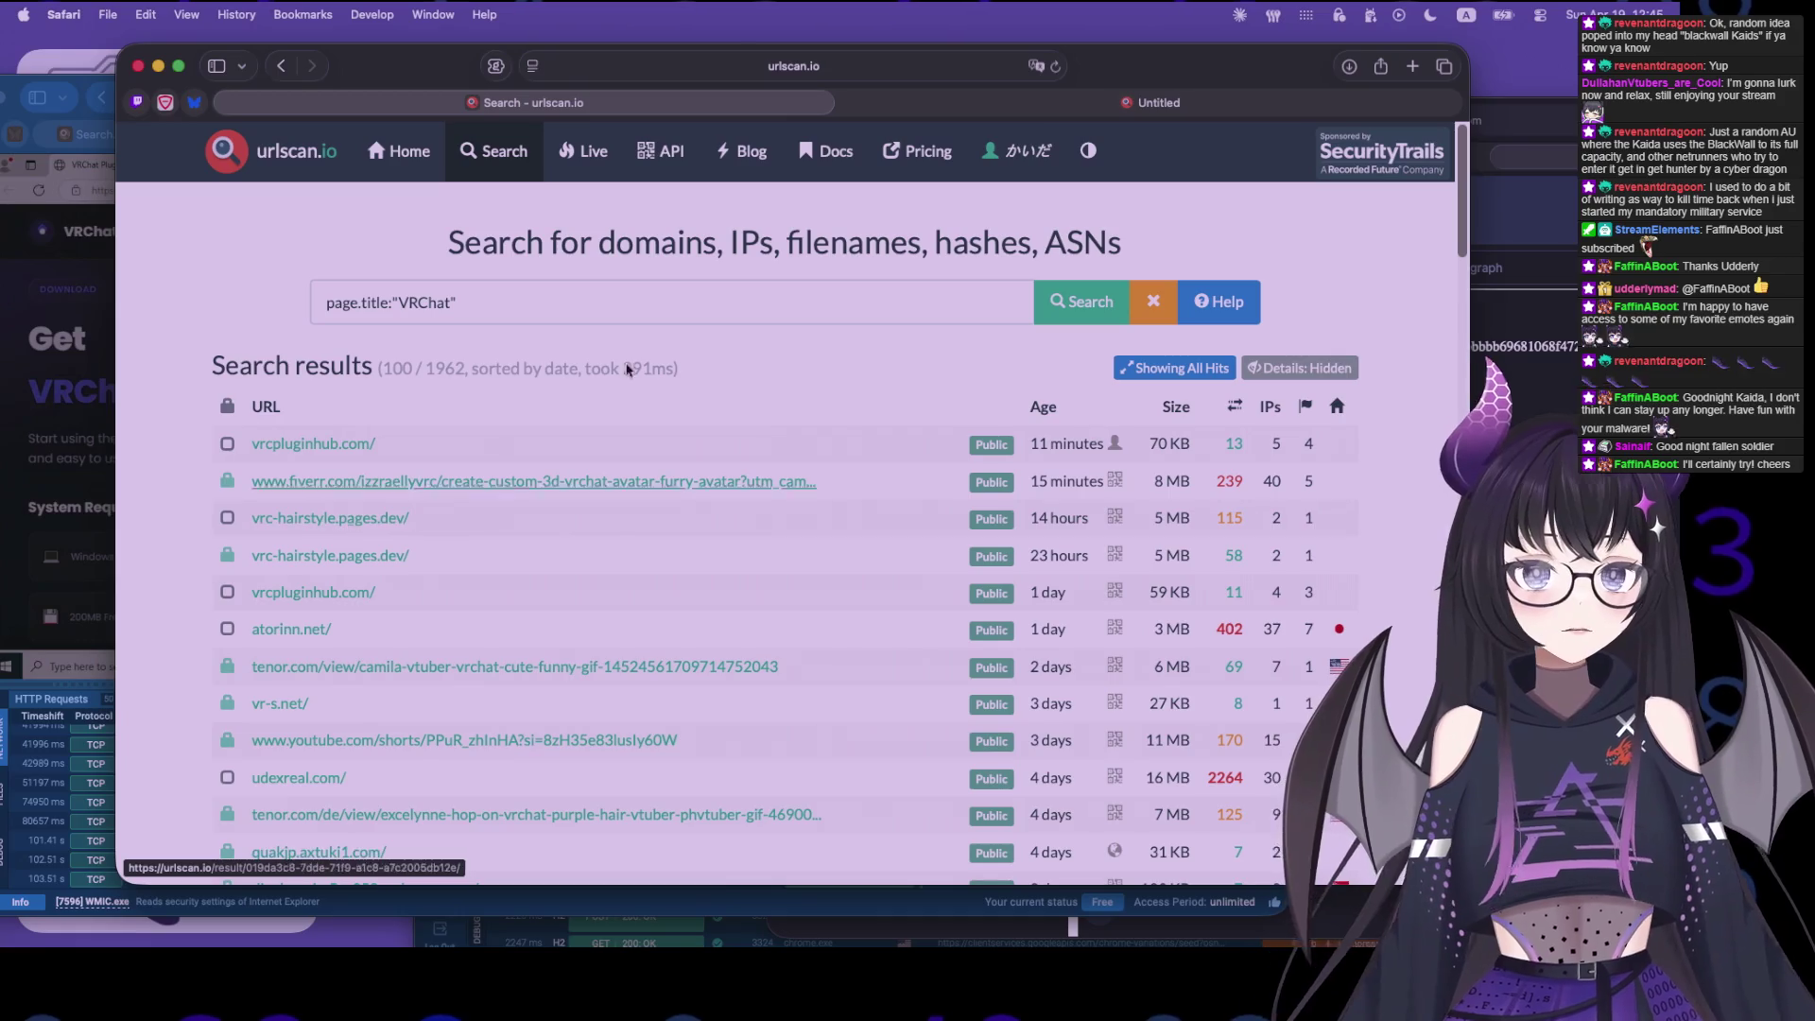
click(1139, 102)
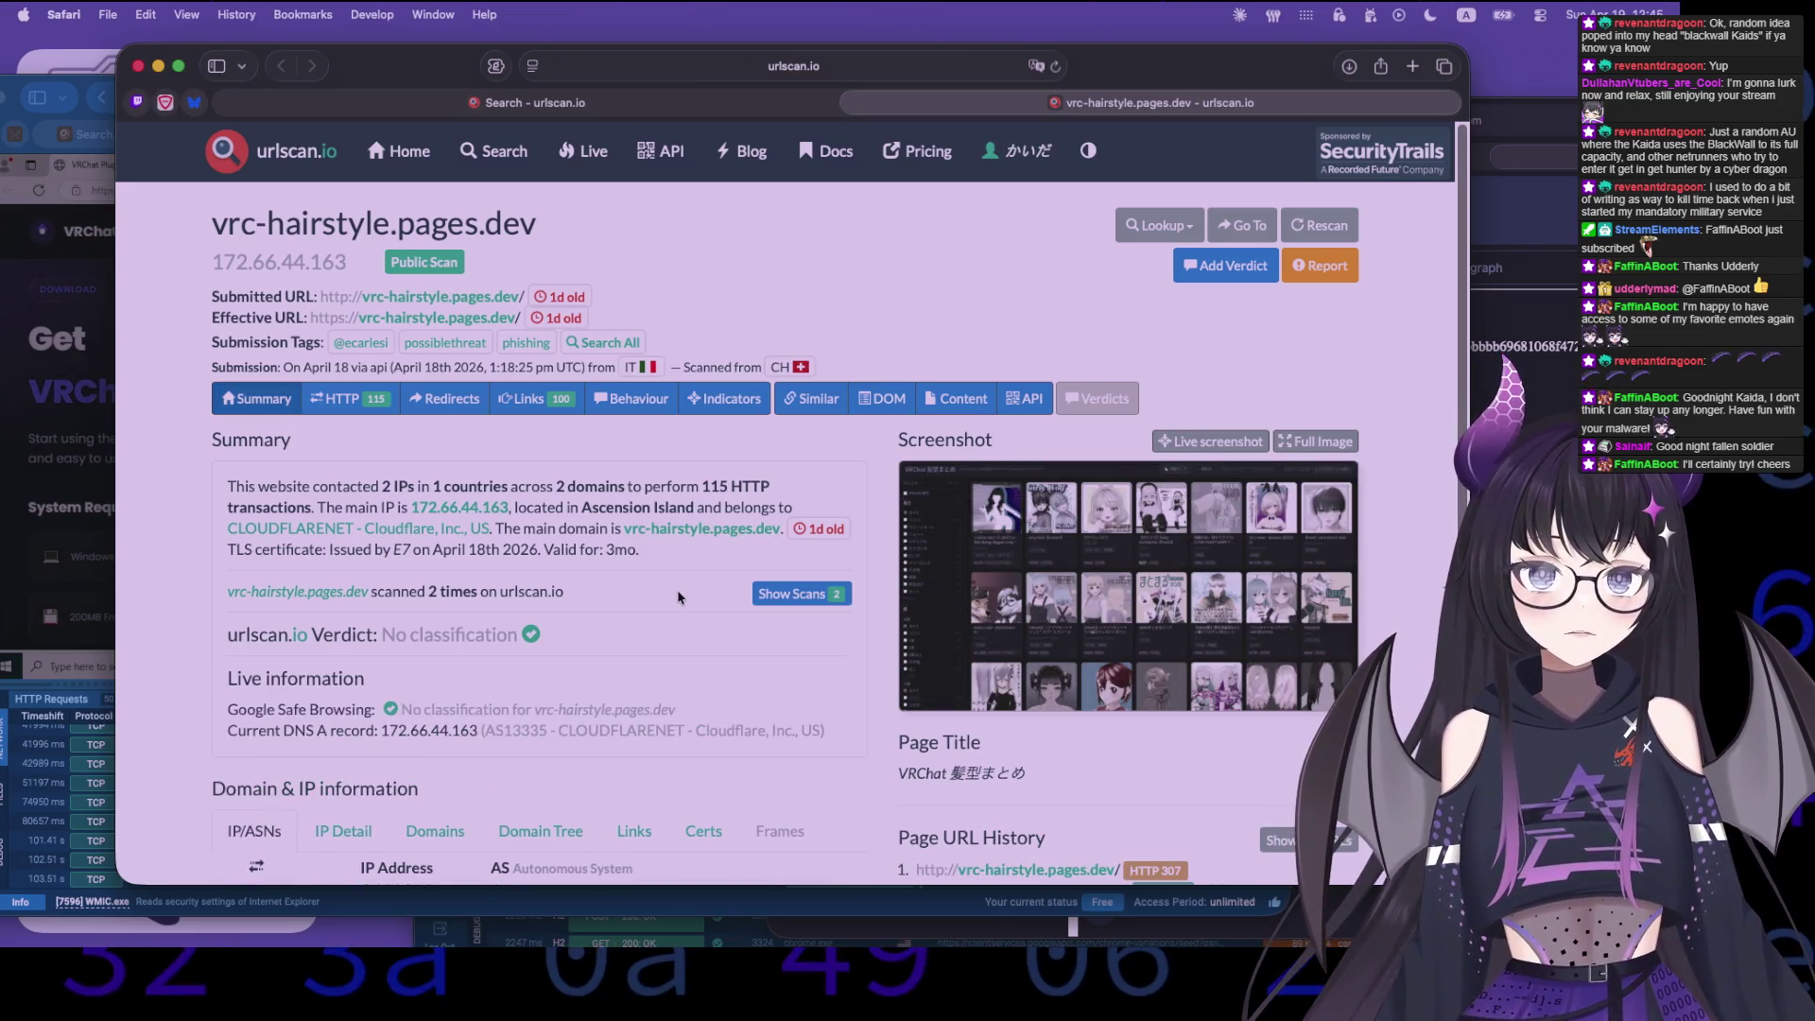
scroll(677, 596, down, 3)
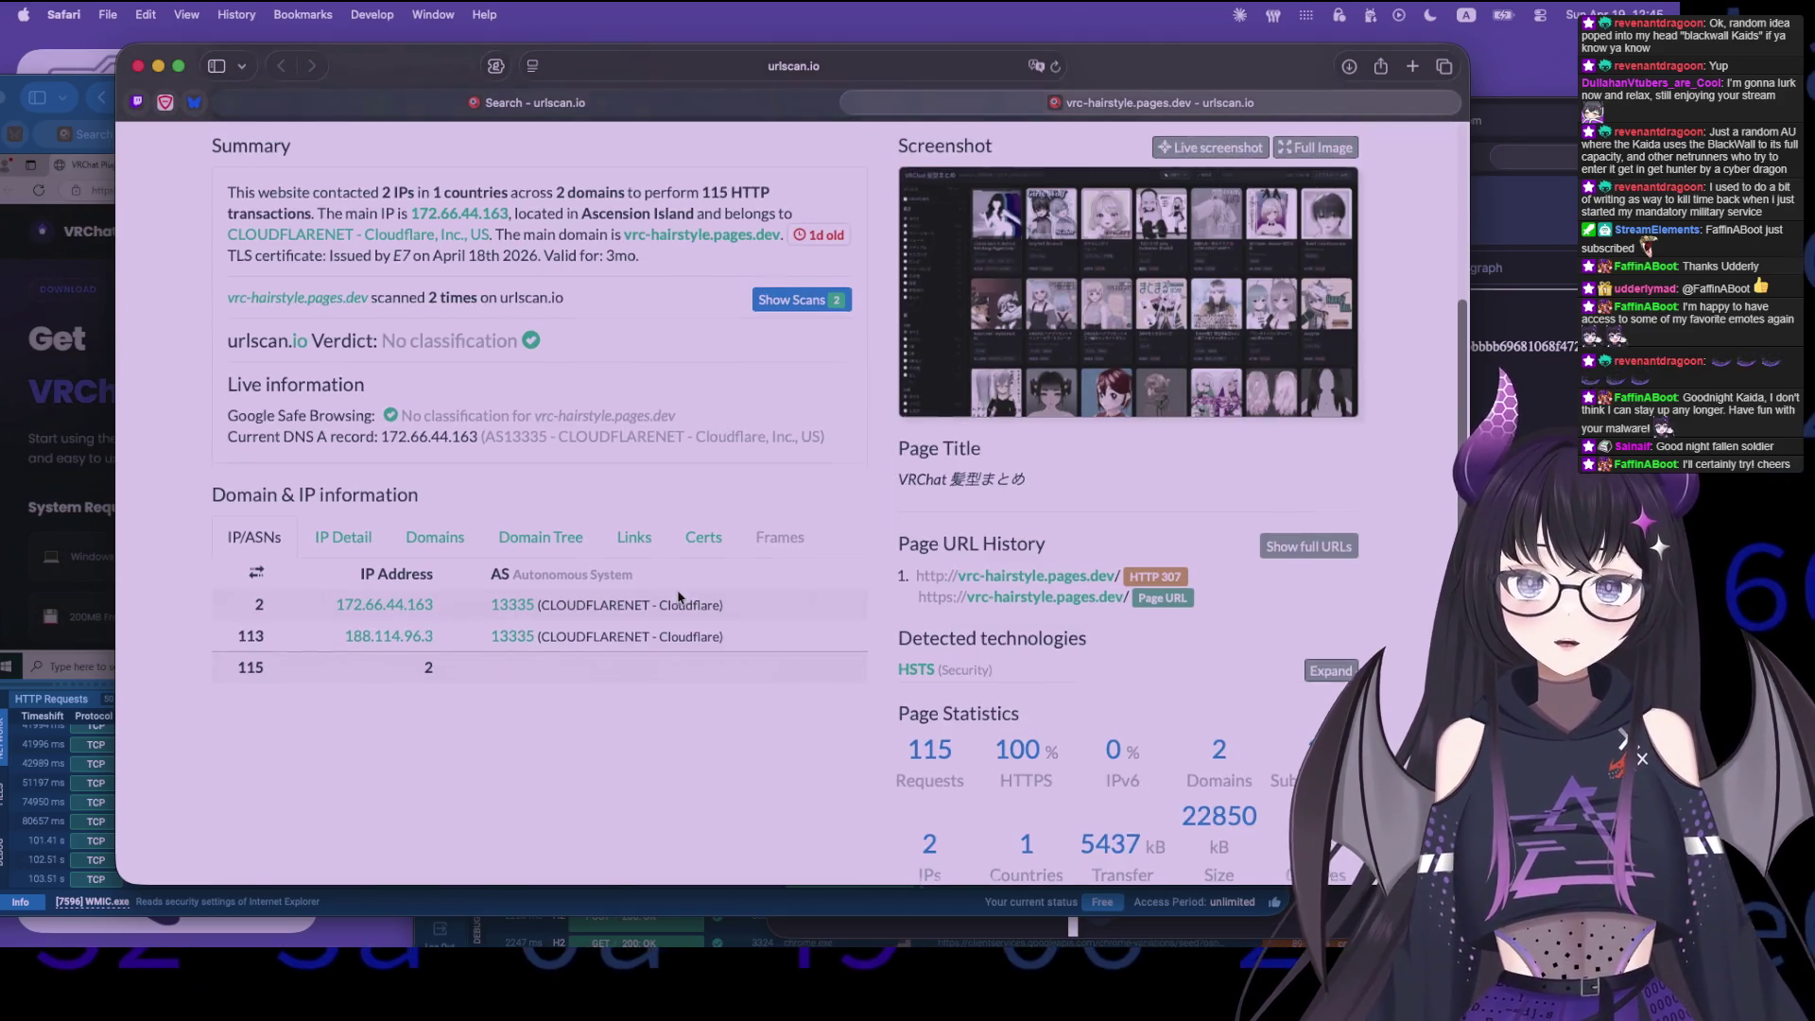
scroll(677, 596, up, 3)
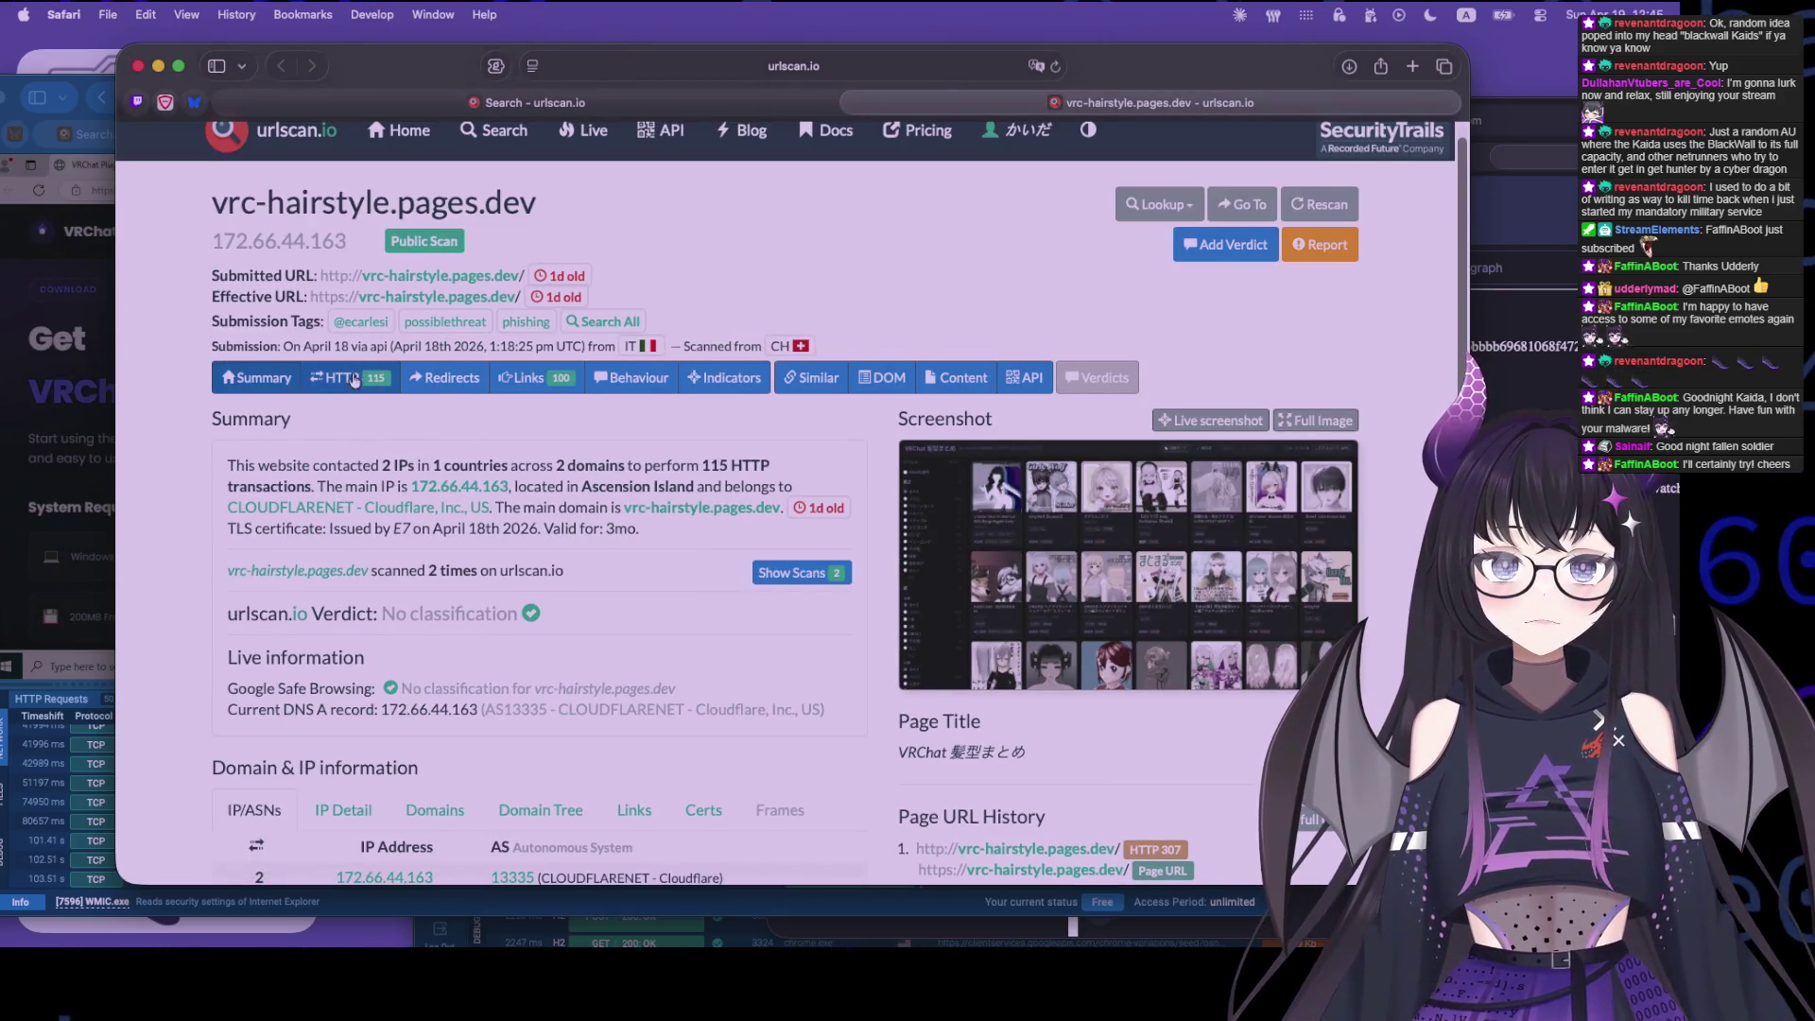
click(348, 377)
scroll(578, 597, down, 15)
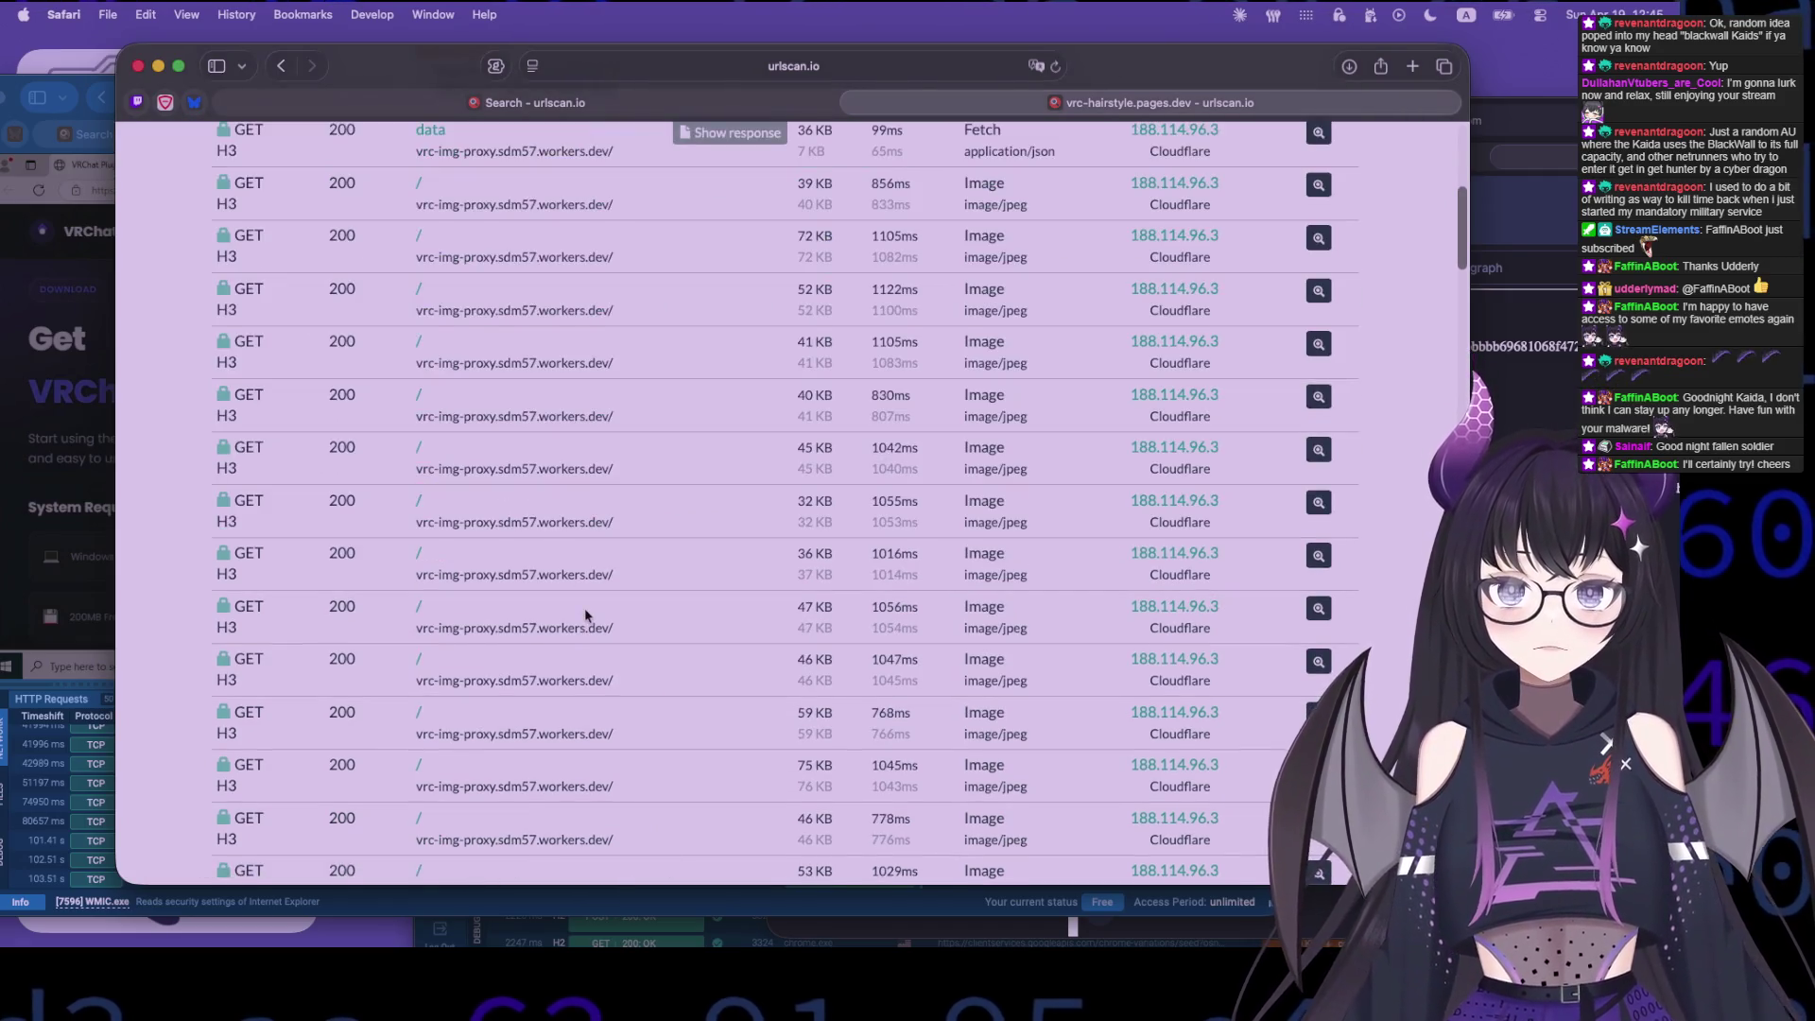
scroll(605, 606, down, 5)
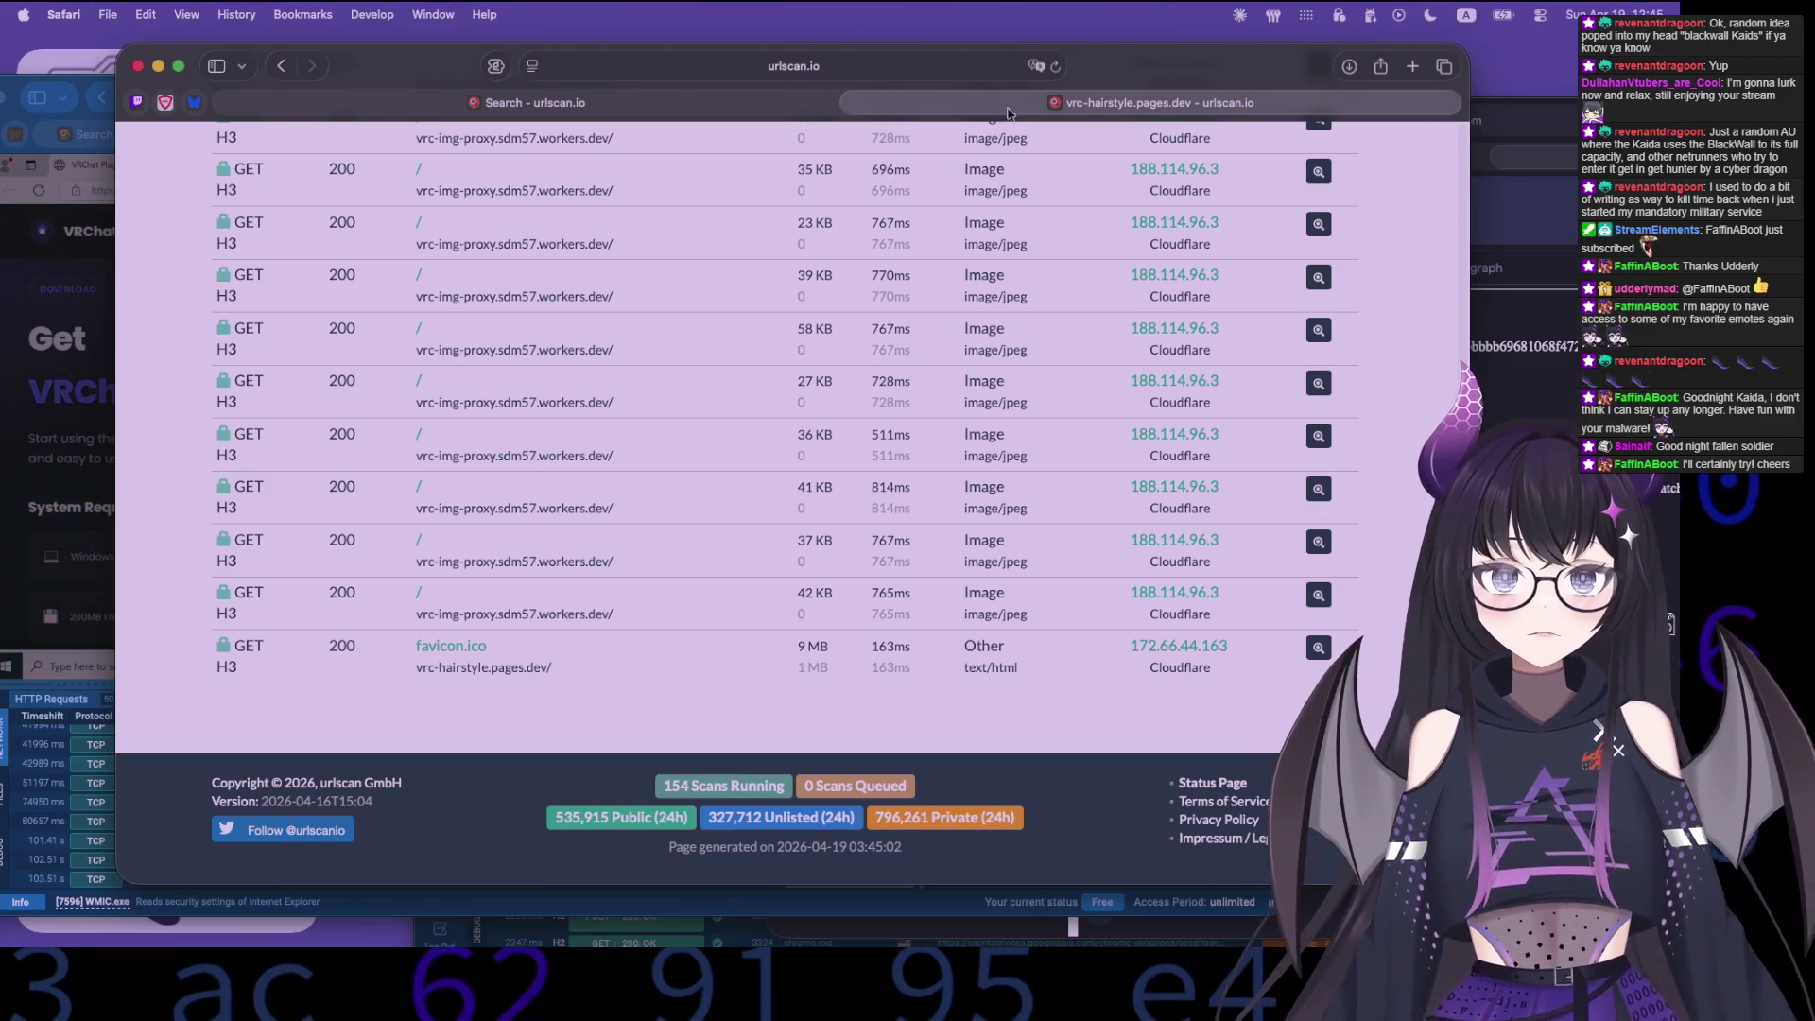
key(super+w)
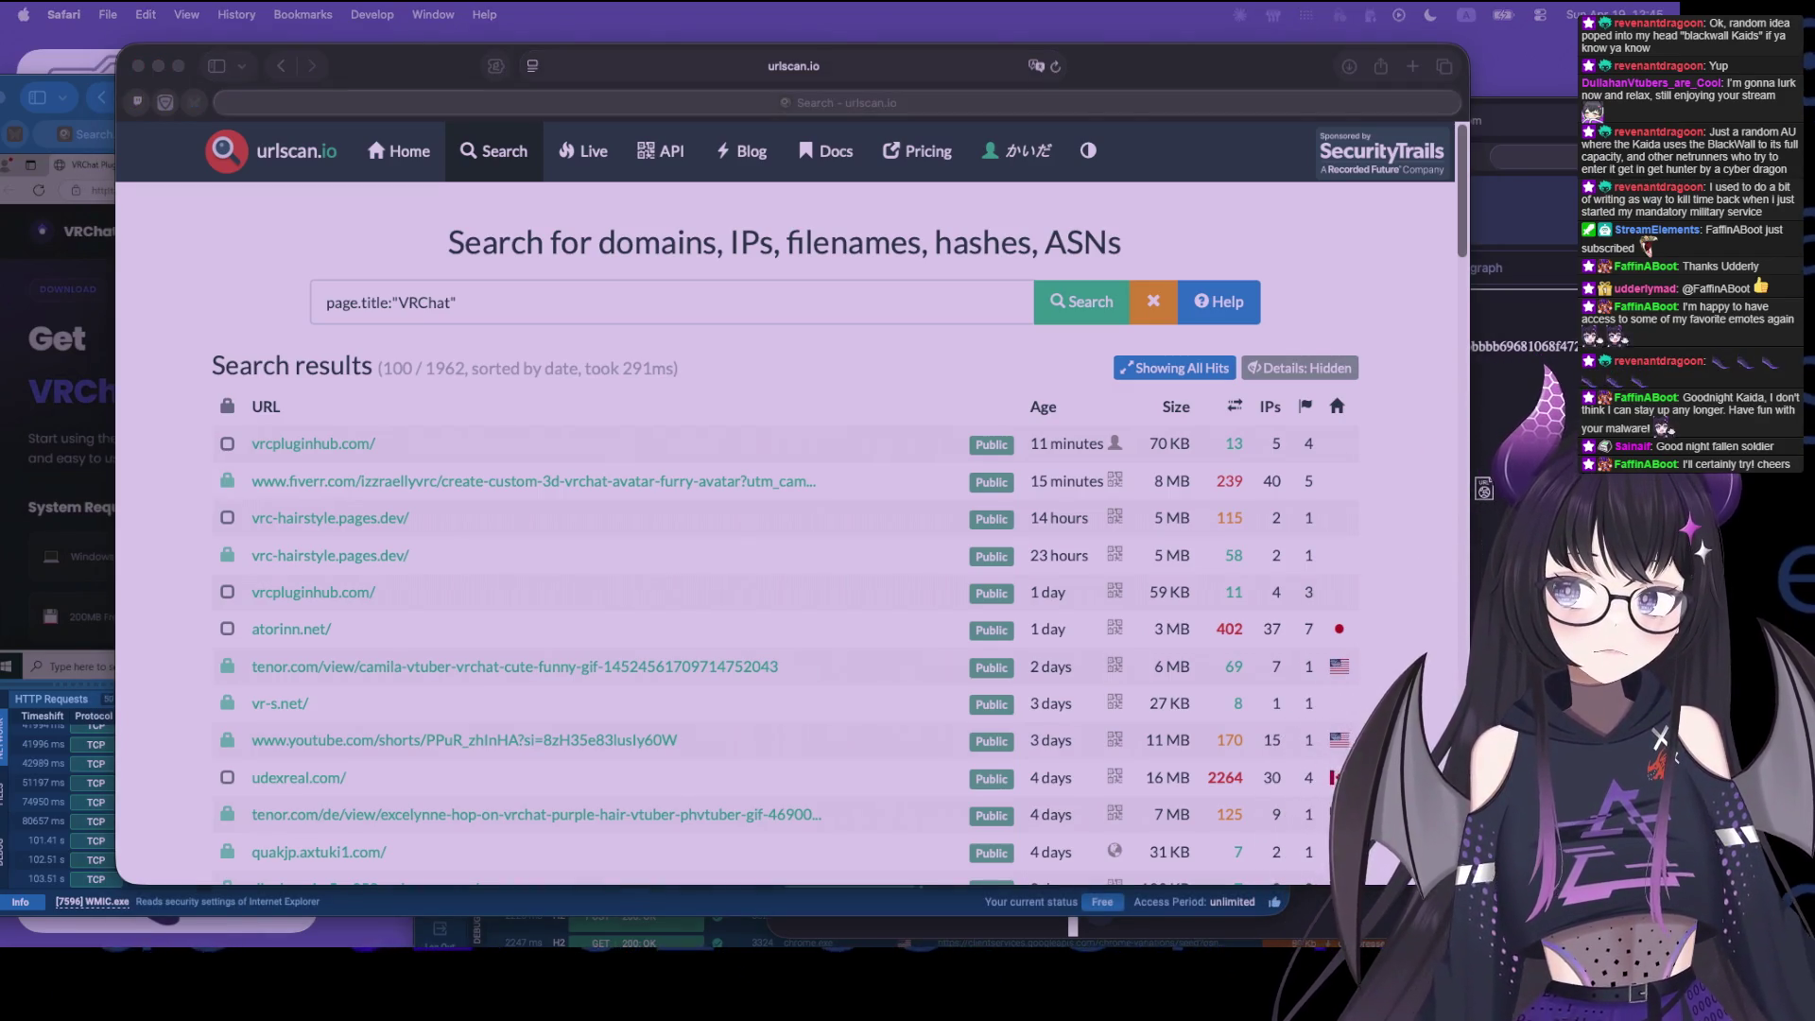
- Rerun the search, open the newest eminoris.com scan and look through its related tabs
key(super+grave)
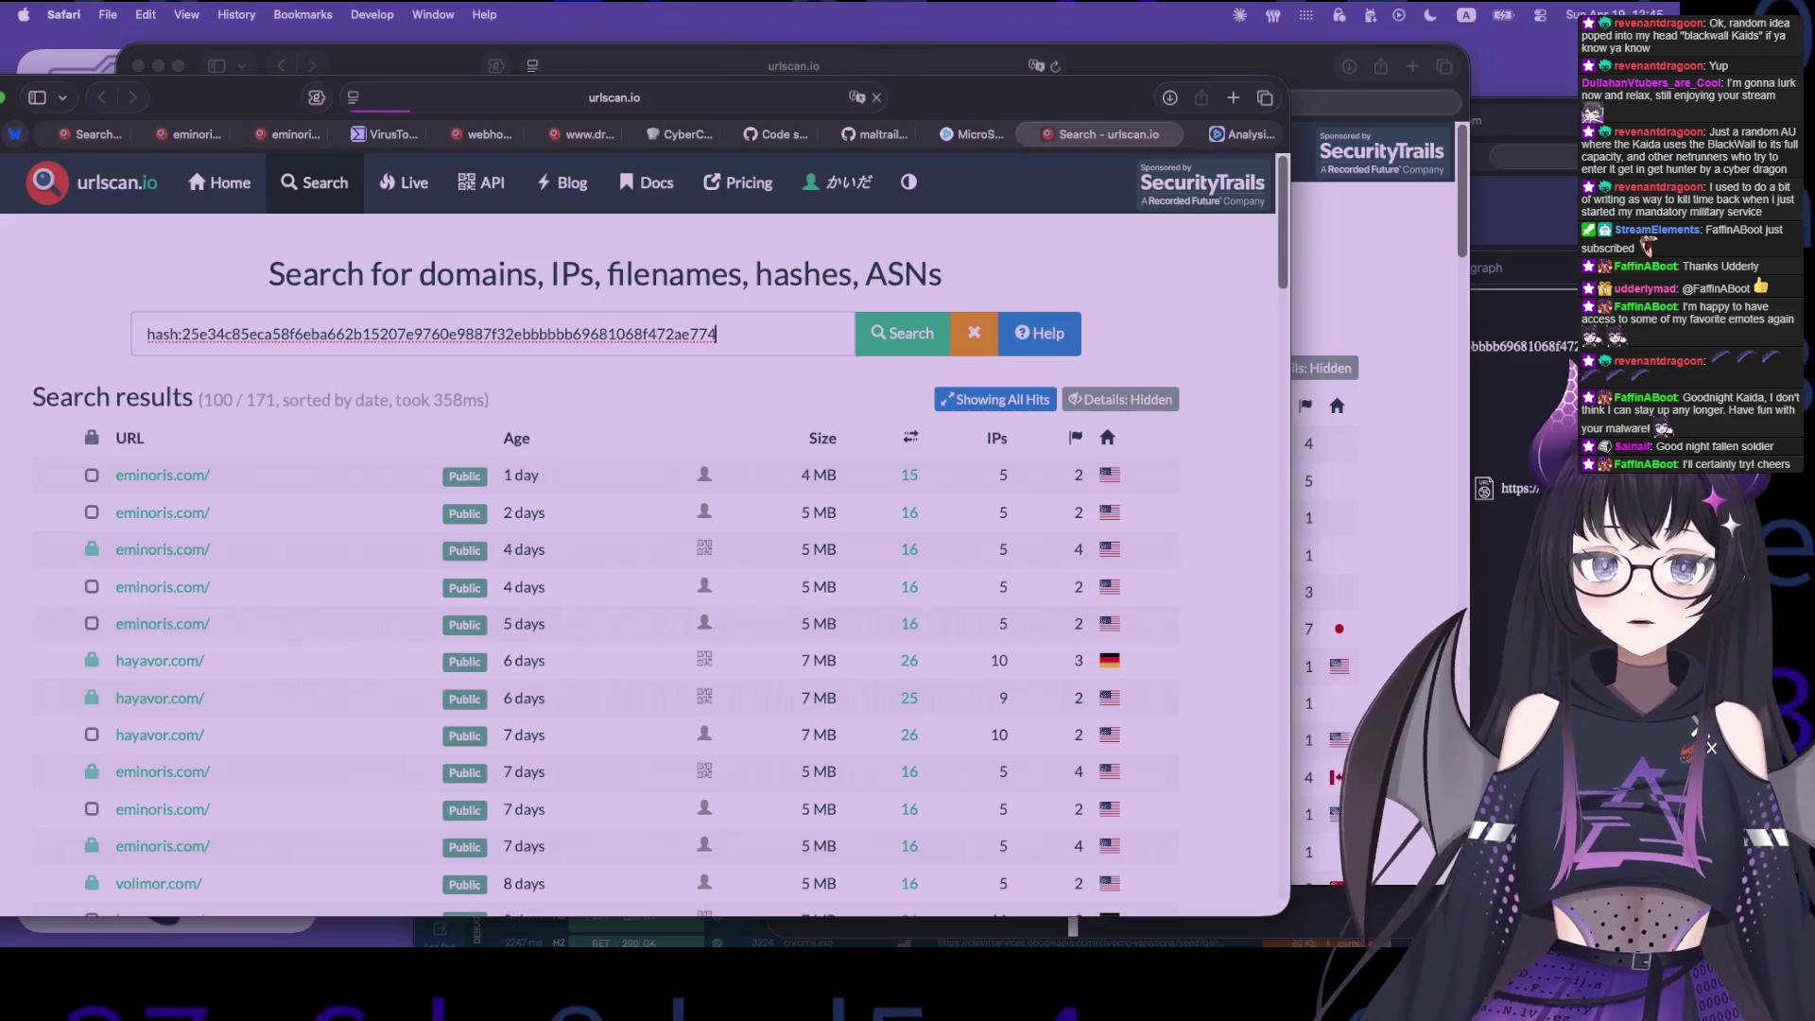
key(Return)
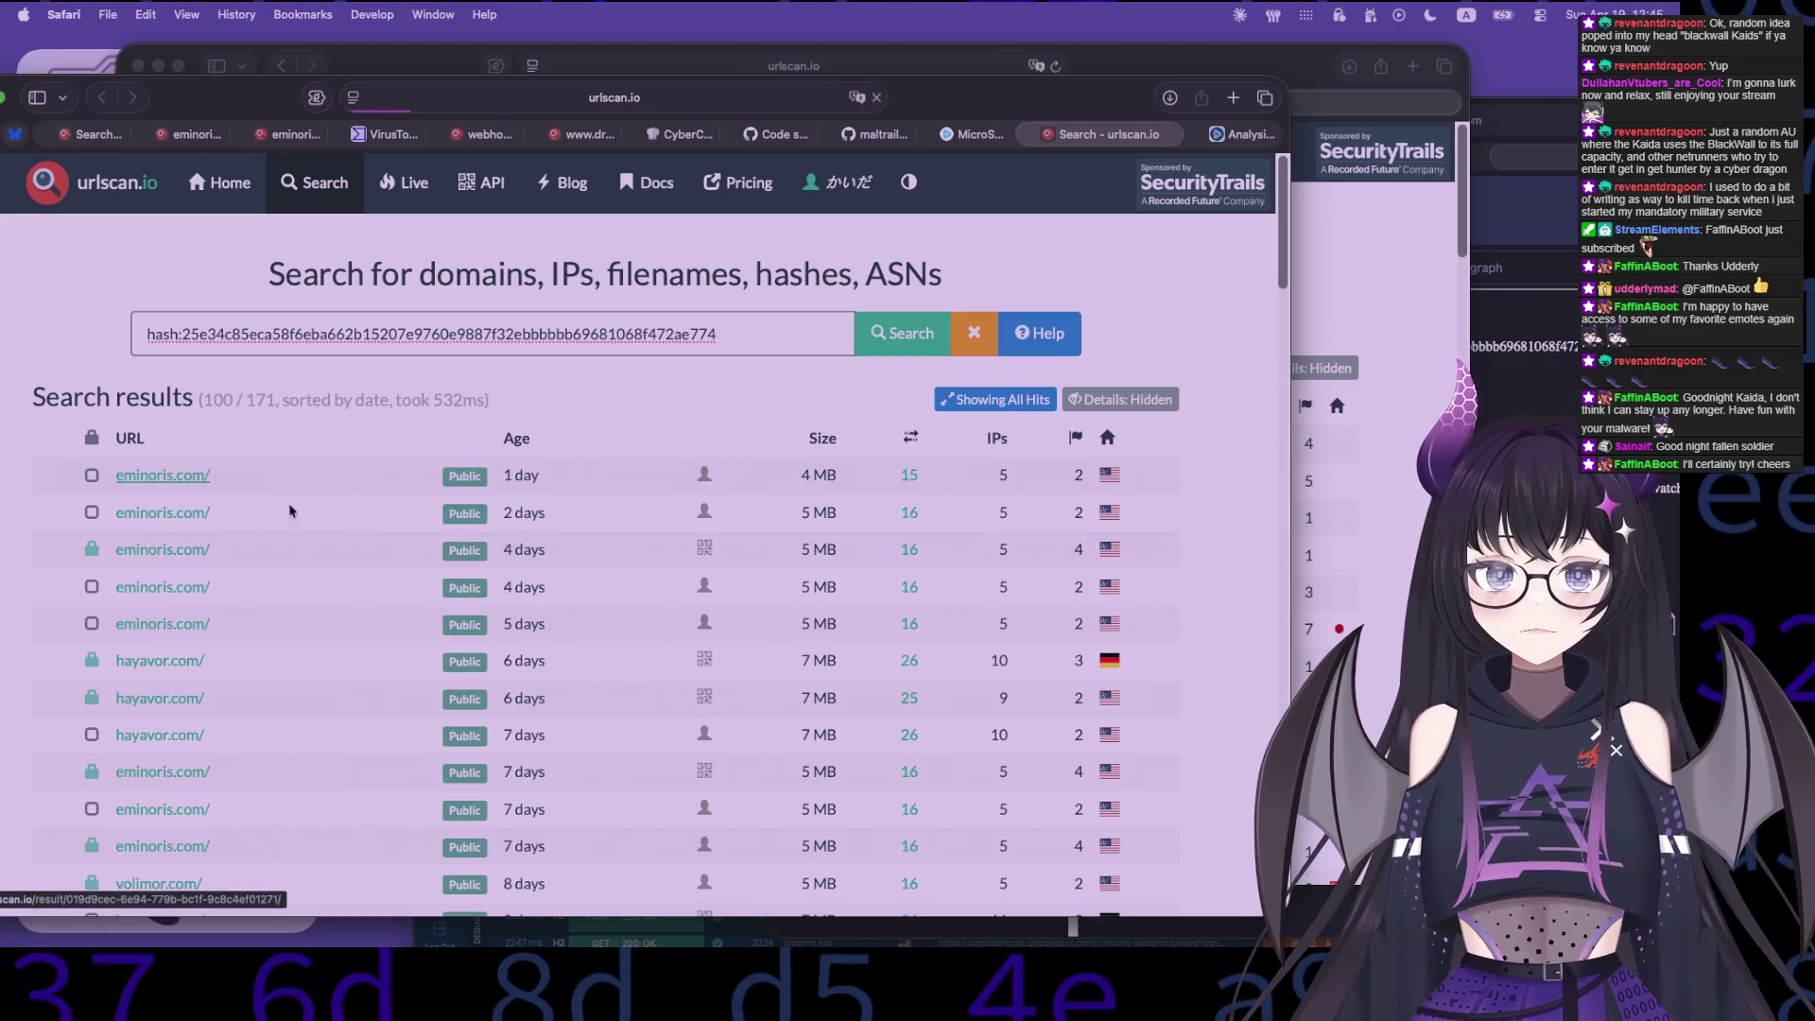
click(203, 476)
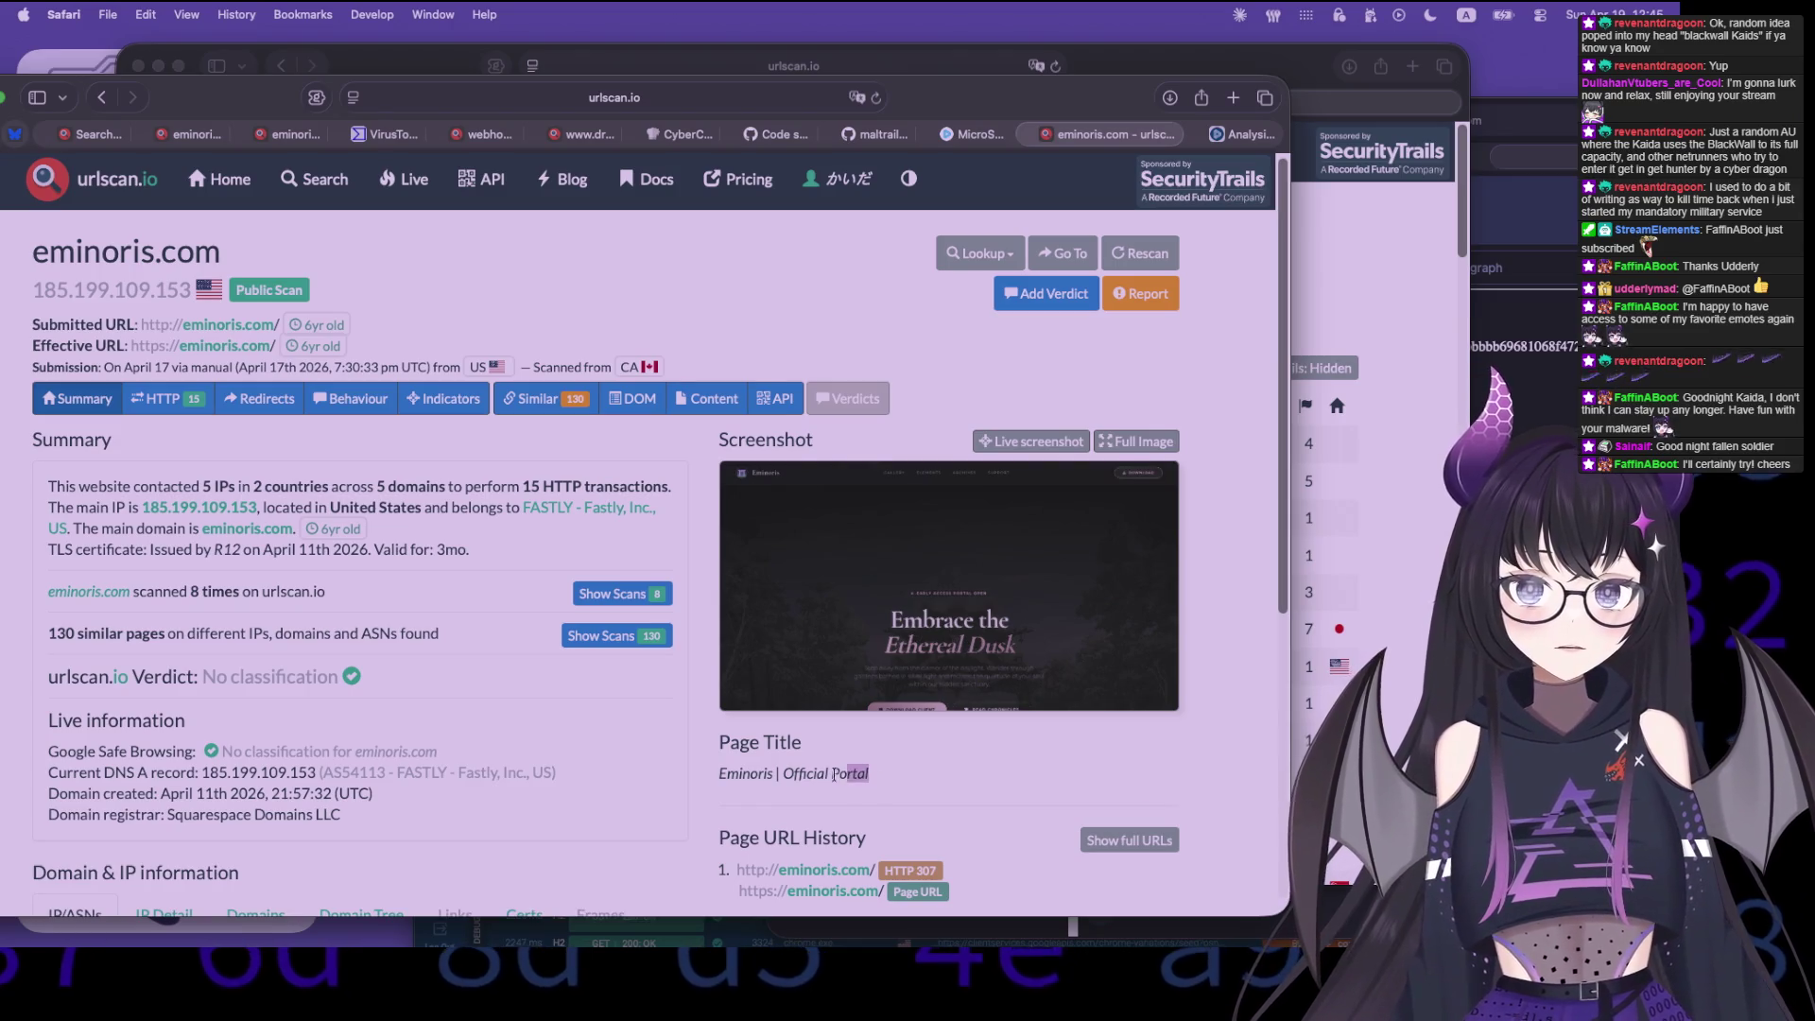
click(719, 776)
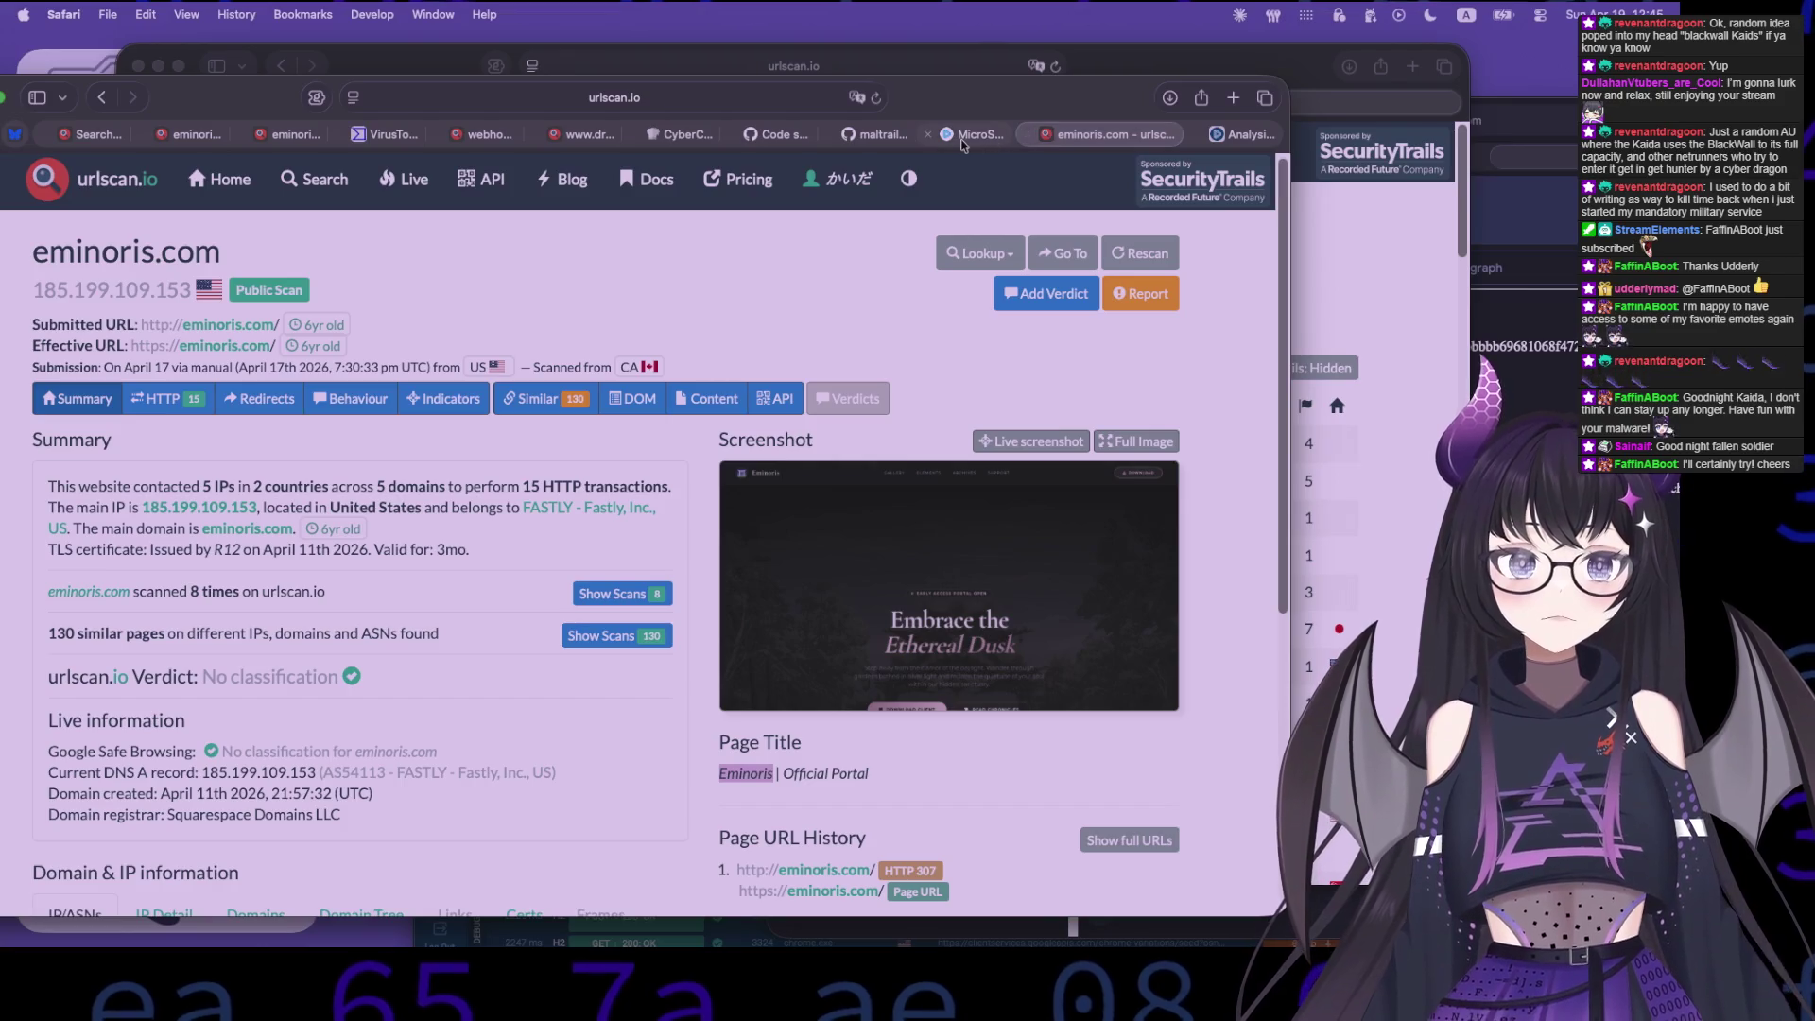
mouse_move(962, 143)
click(194, 134)
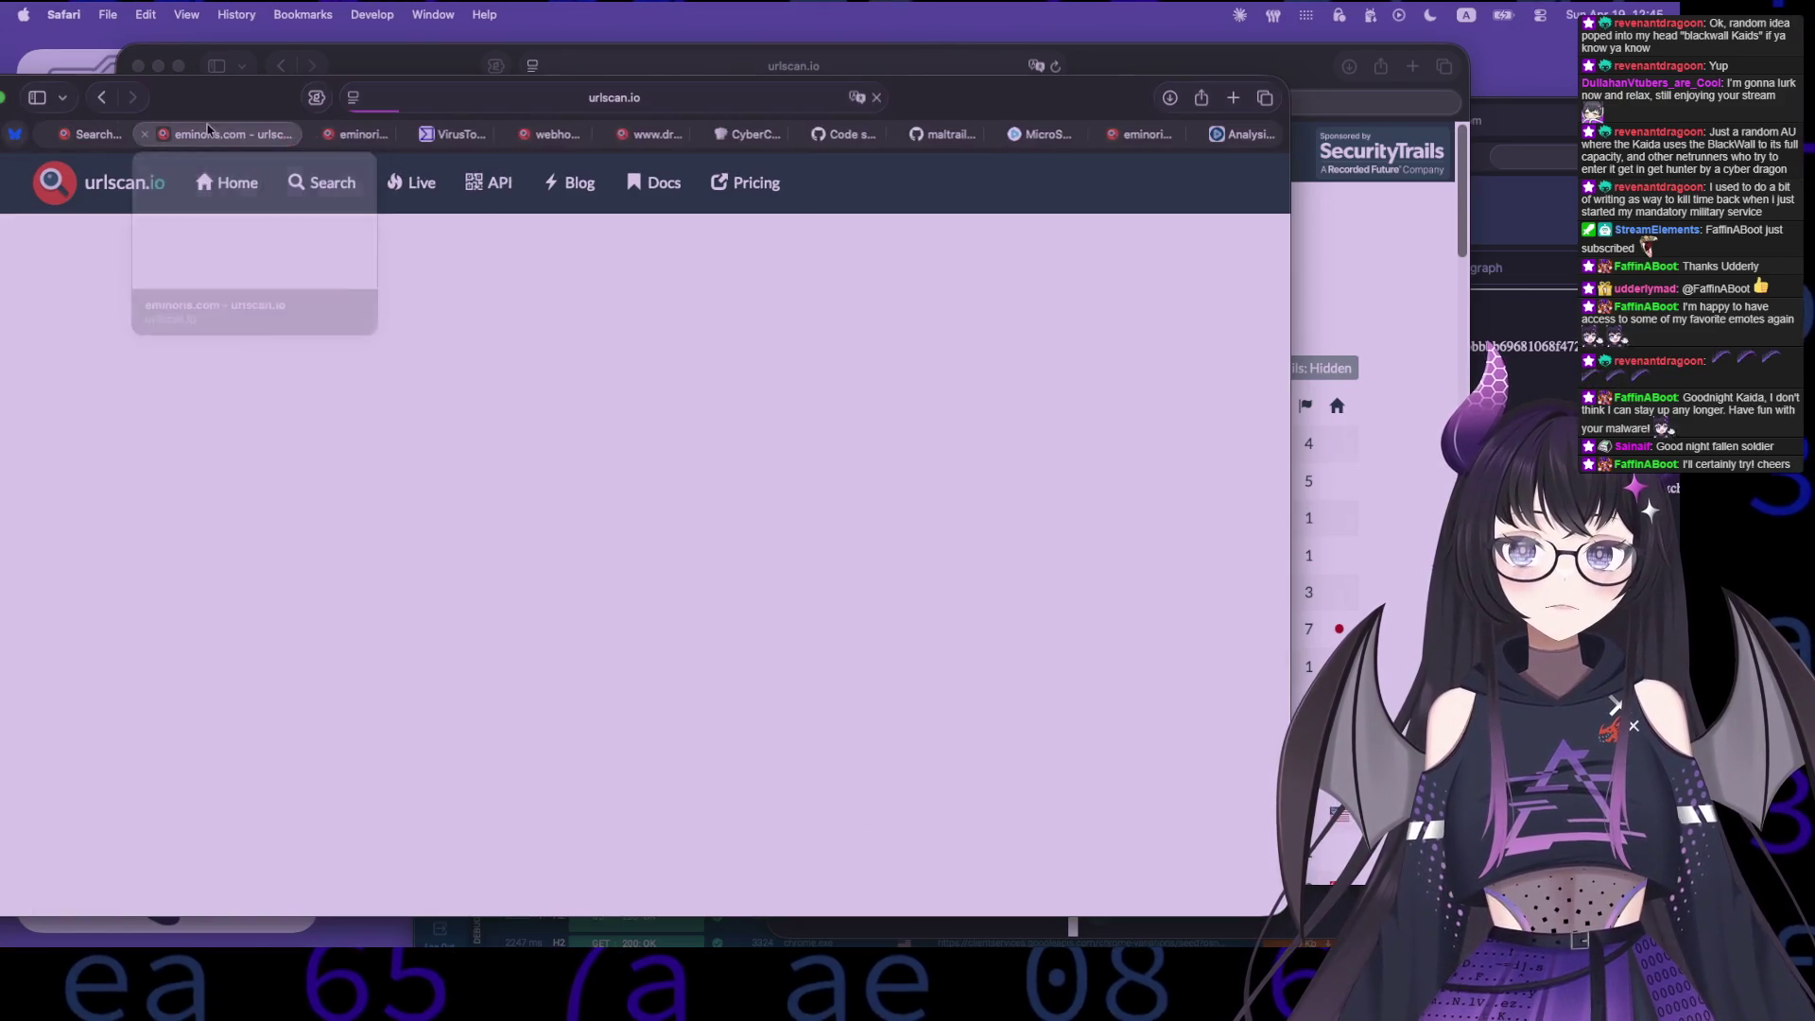
click(385, 140)
click(567, 137)
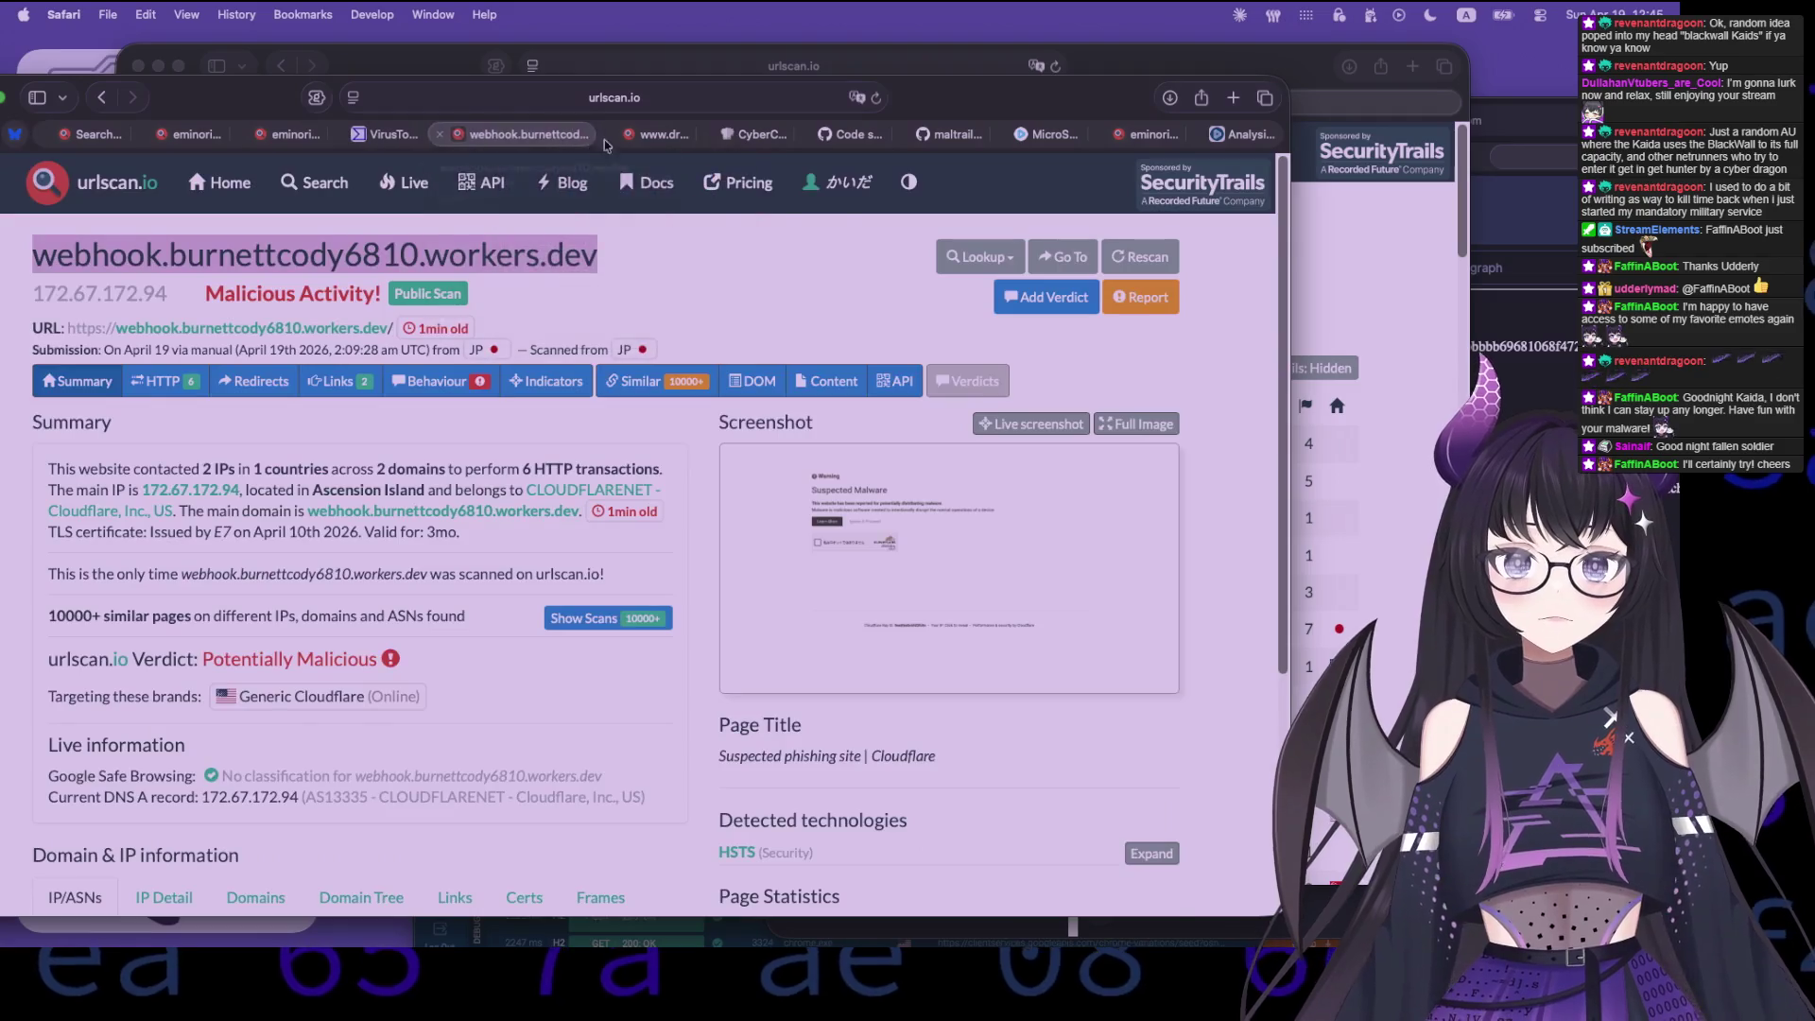
click(659, 142)
click(1153, 135)
mouse_move(1032, 103)
mouse_down()
mouse_move(985, 787)
mouse_move(1116, 444)
mouse_up()
- Change the query to page.title:"Eminoris" and run it, listing 8 eminoris.com scans
click(439, 312)
double_click(407, 301)
key(Return)
key(Return)
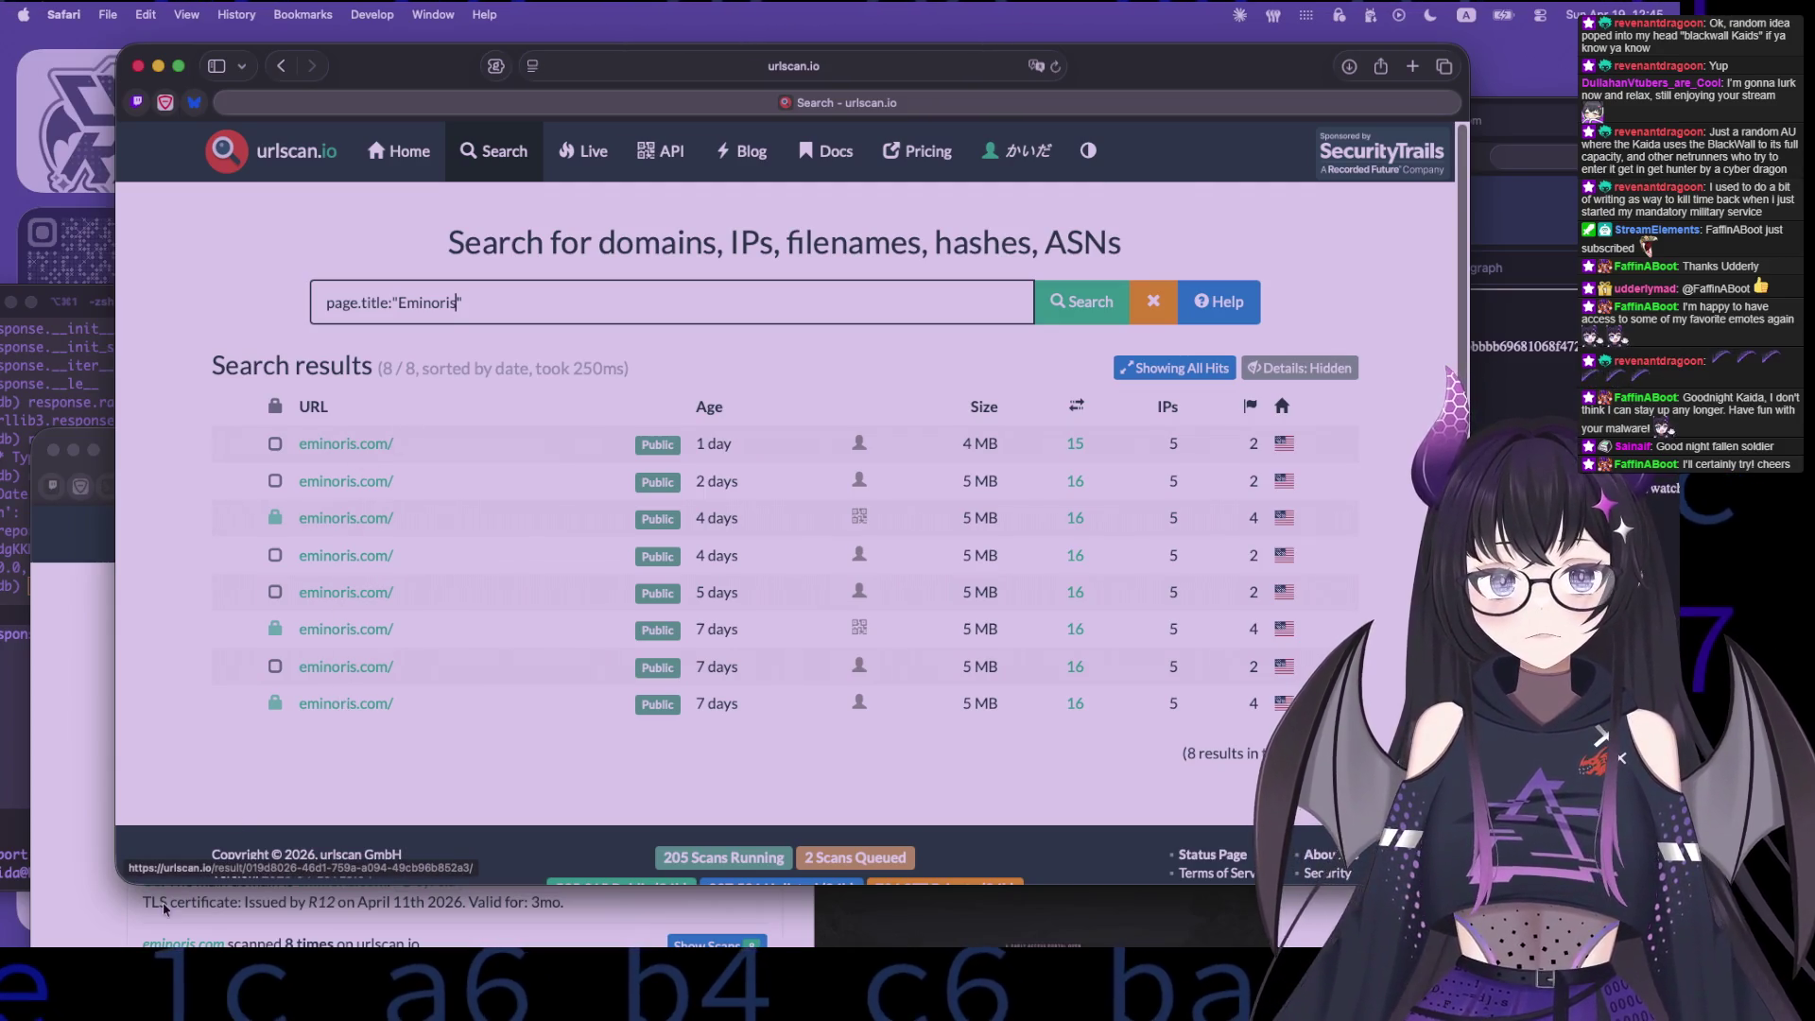
- Edit the search query to browse field autocompletes, ending on the content.* suggestions
key(super+grave)
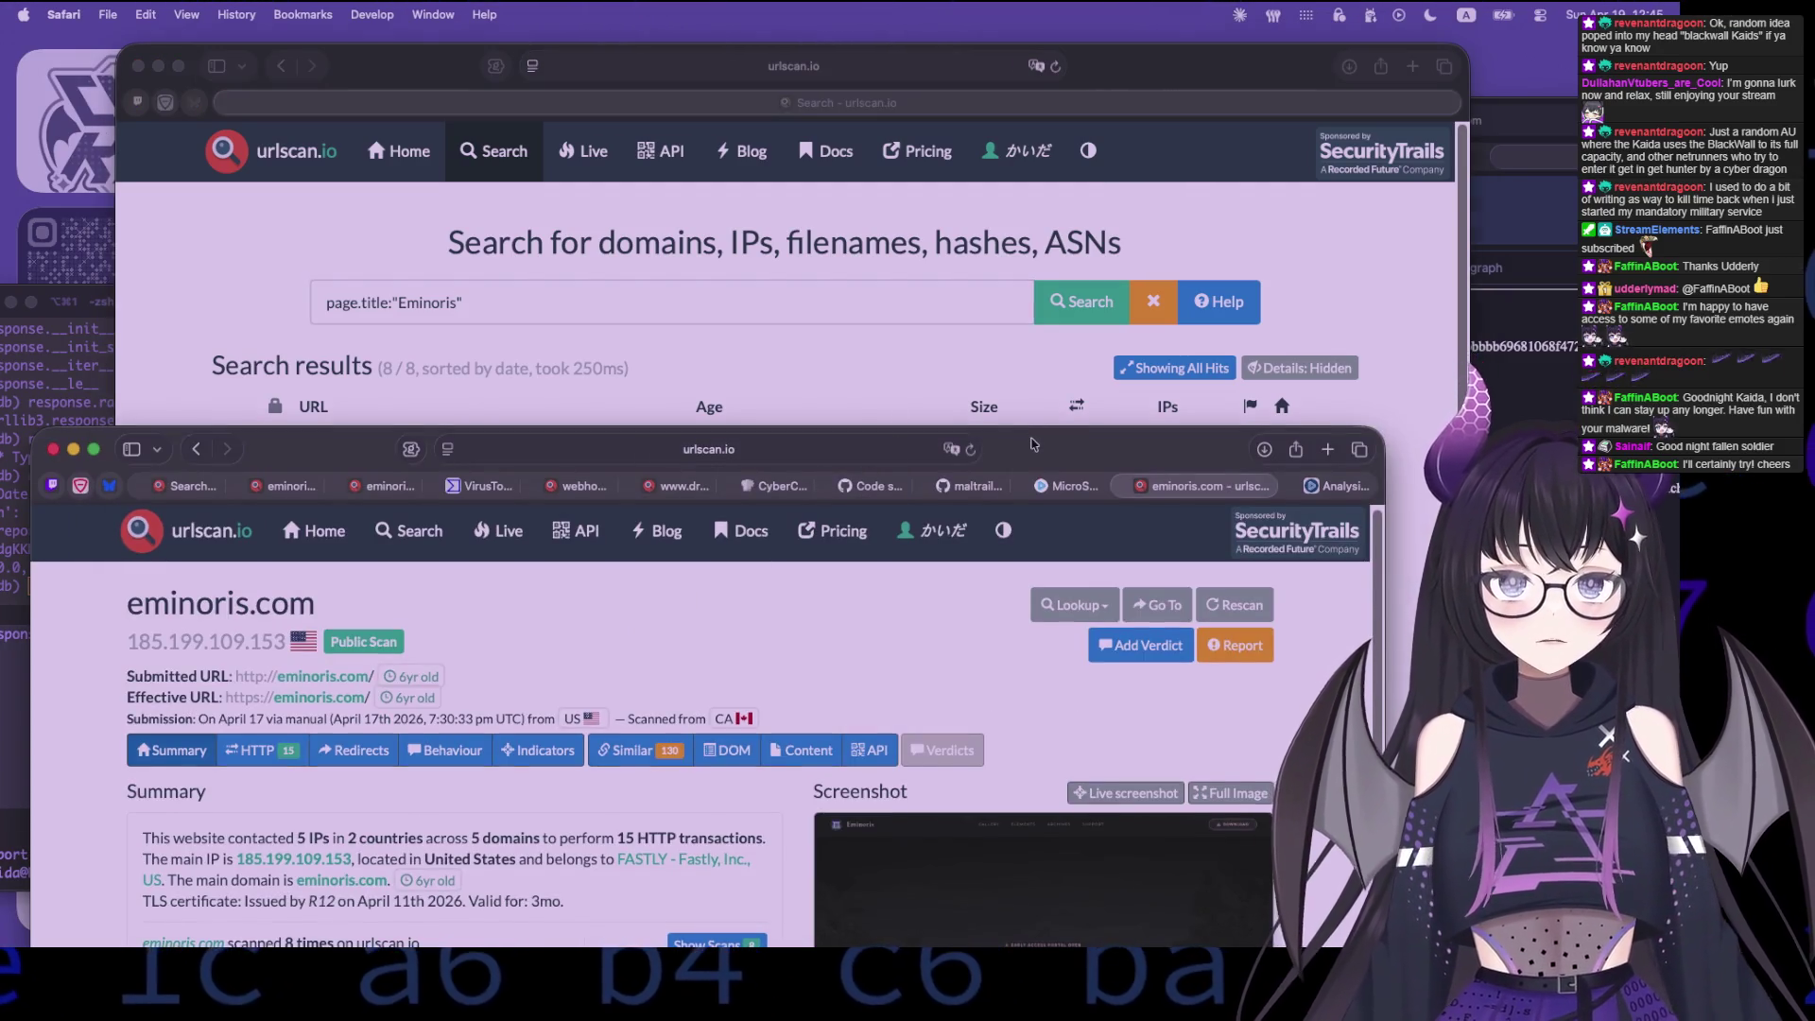
click(462, 302)
mouse_move(462, 301)
mouse_down()
mouse_move(326, 302)
mouse_move(357, 299)
mouse_up()
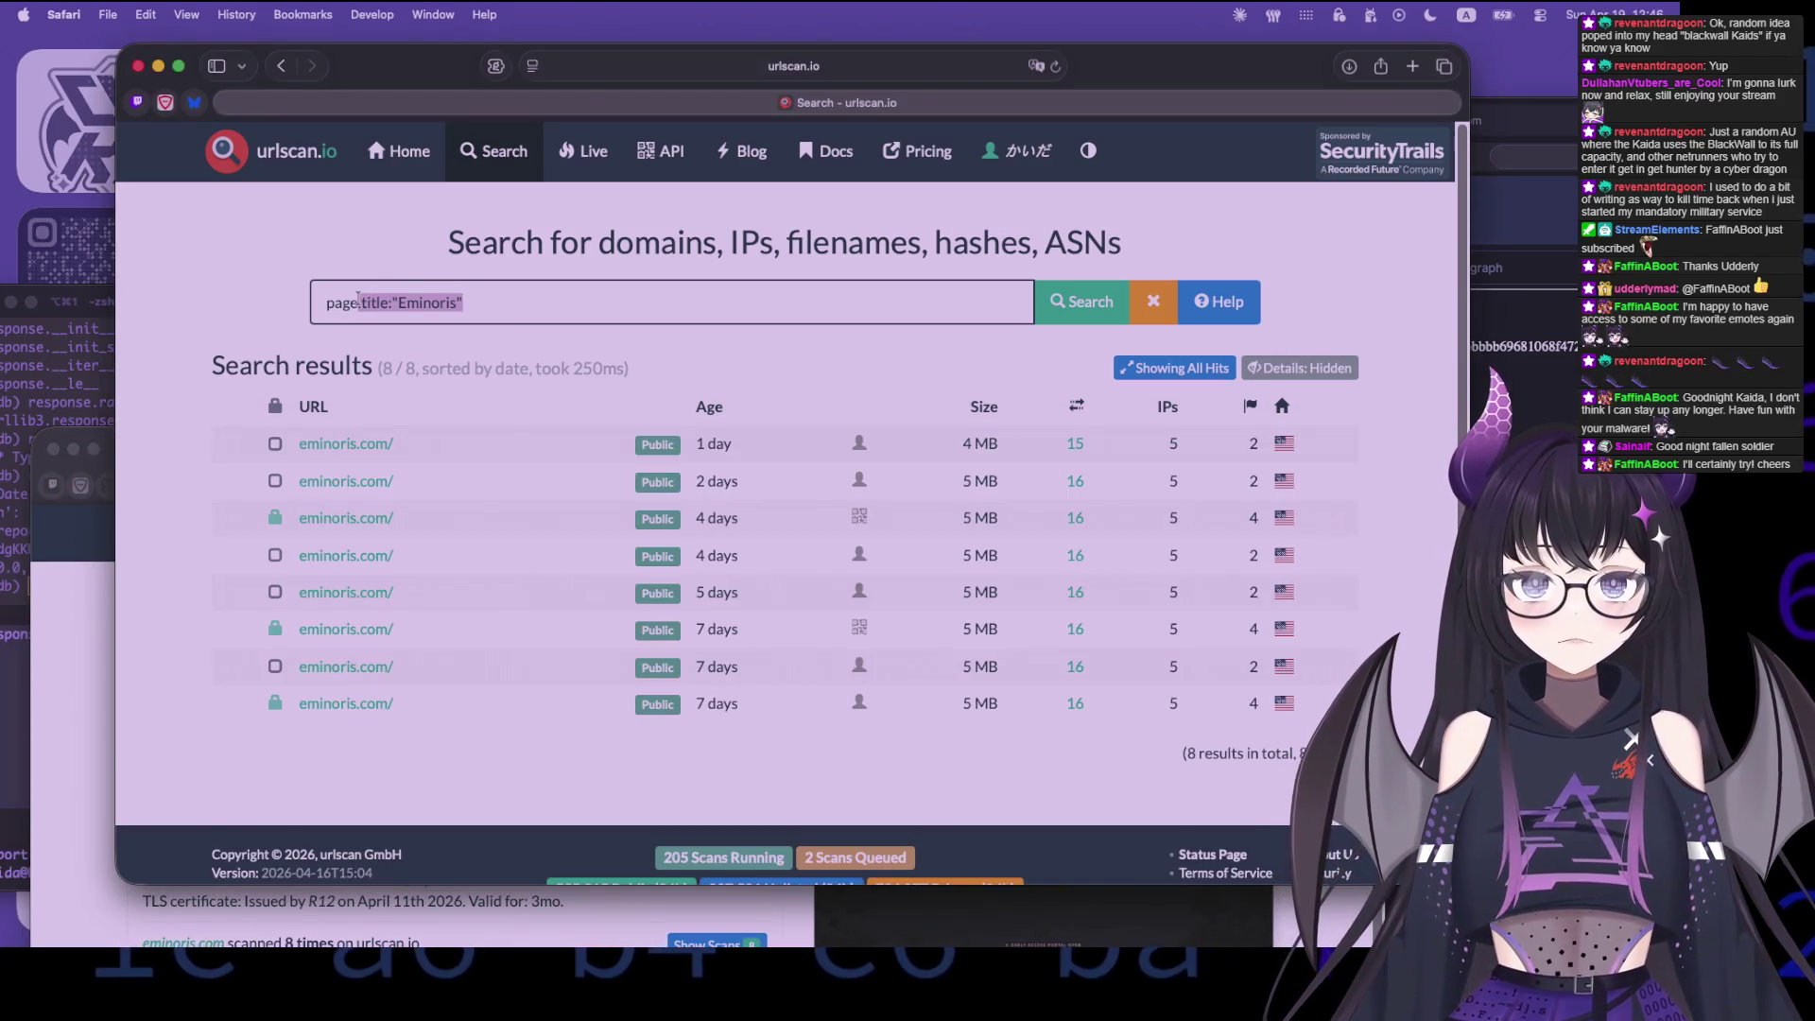
text(.)
key(BackSpace)
text(scrti)
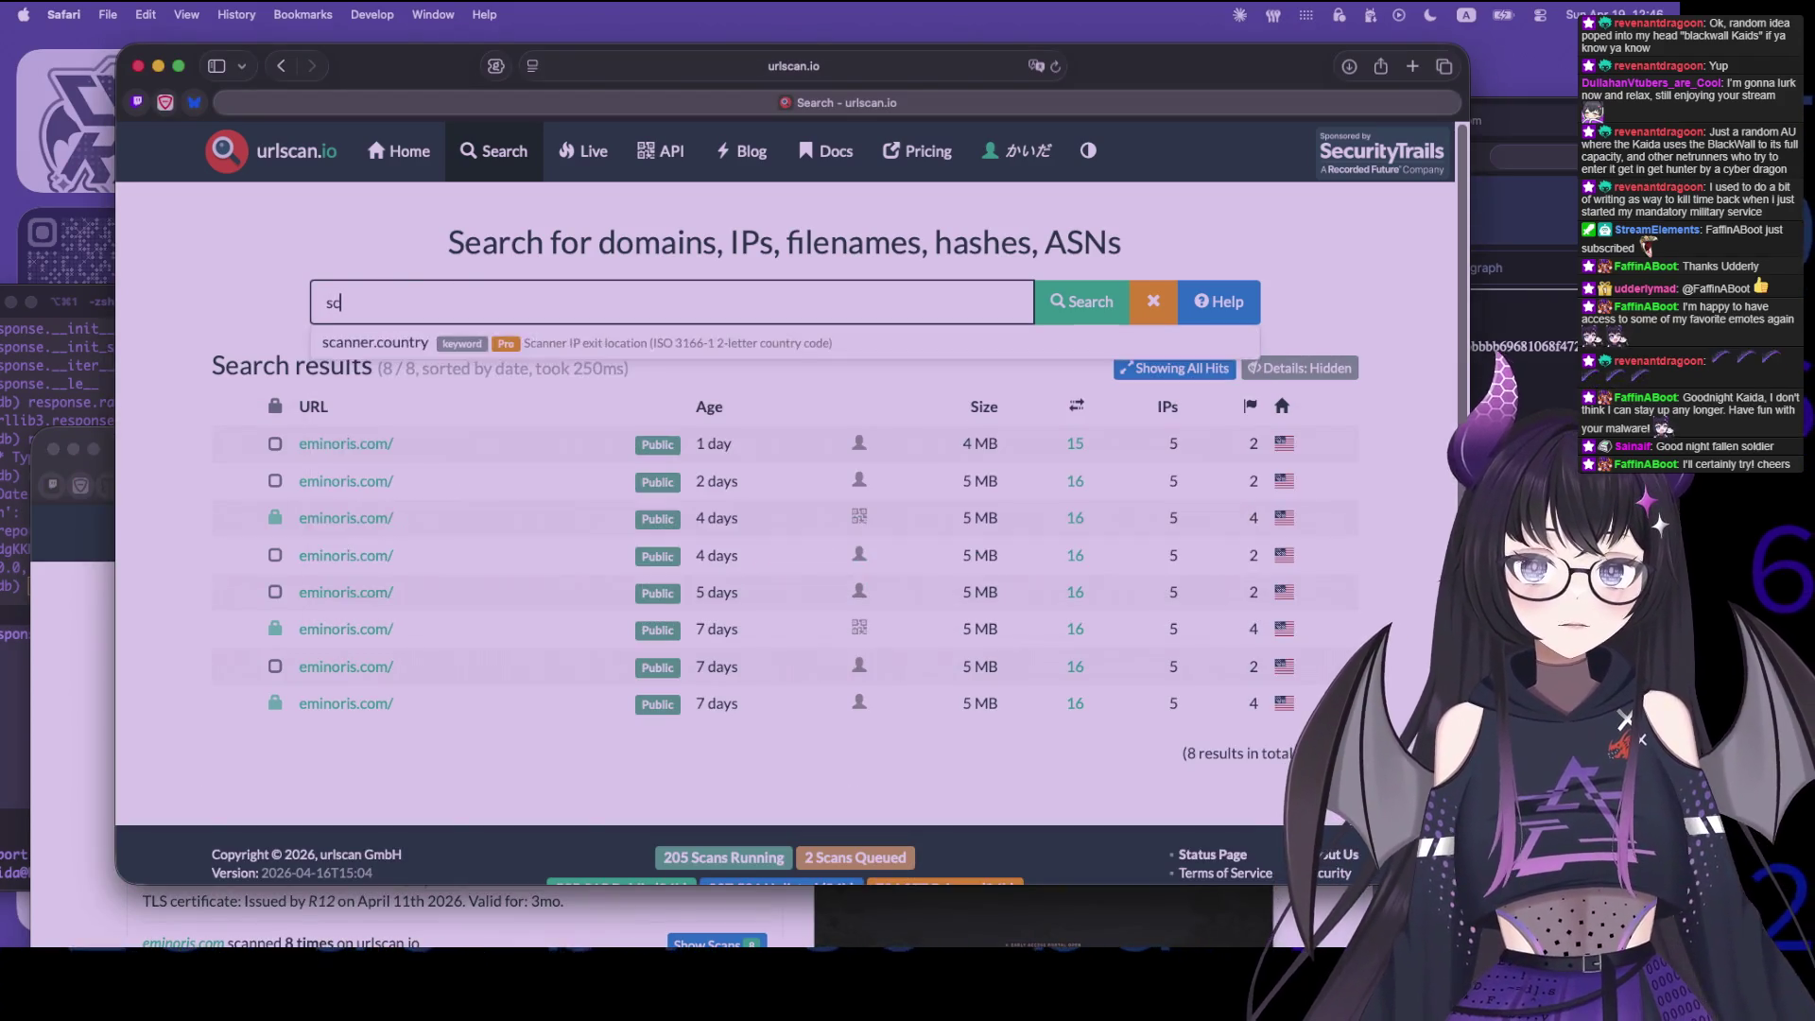
key(BackSpace)
key(BackSpace)
key(BackSpace)
text(content)
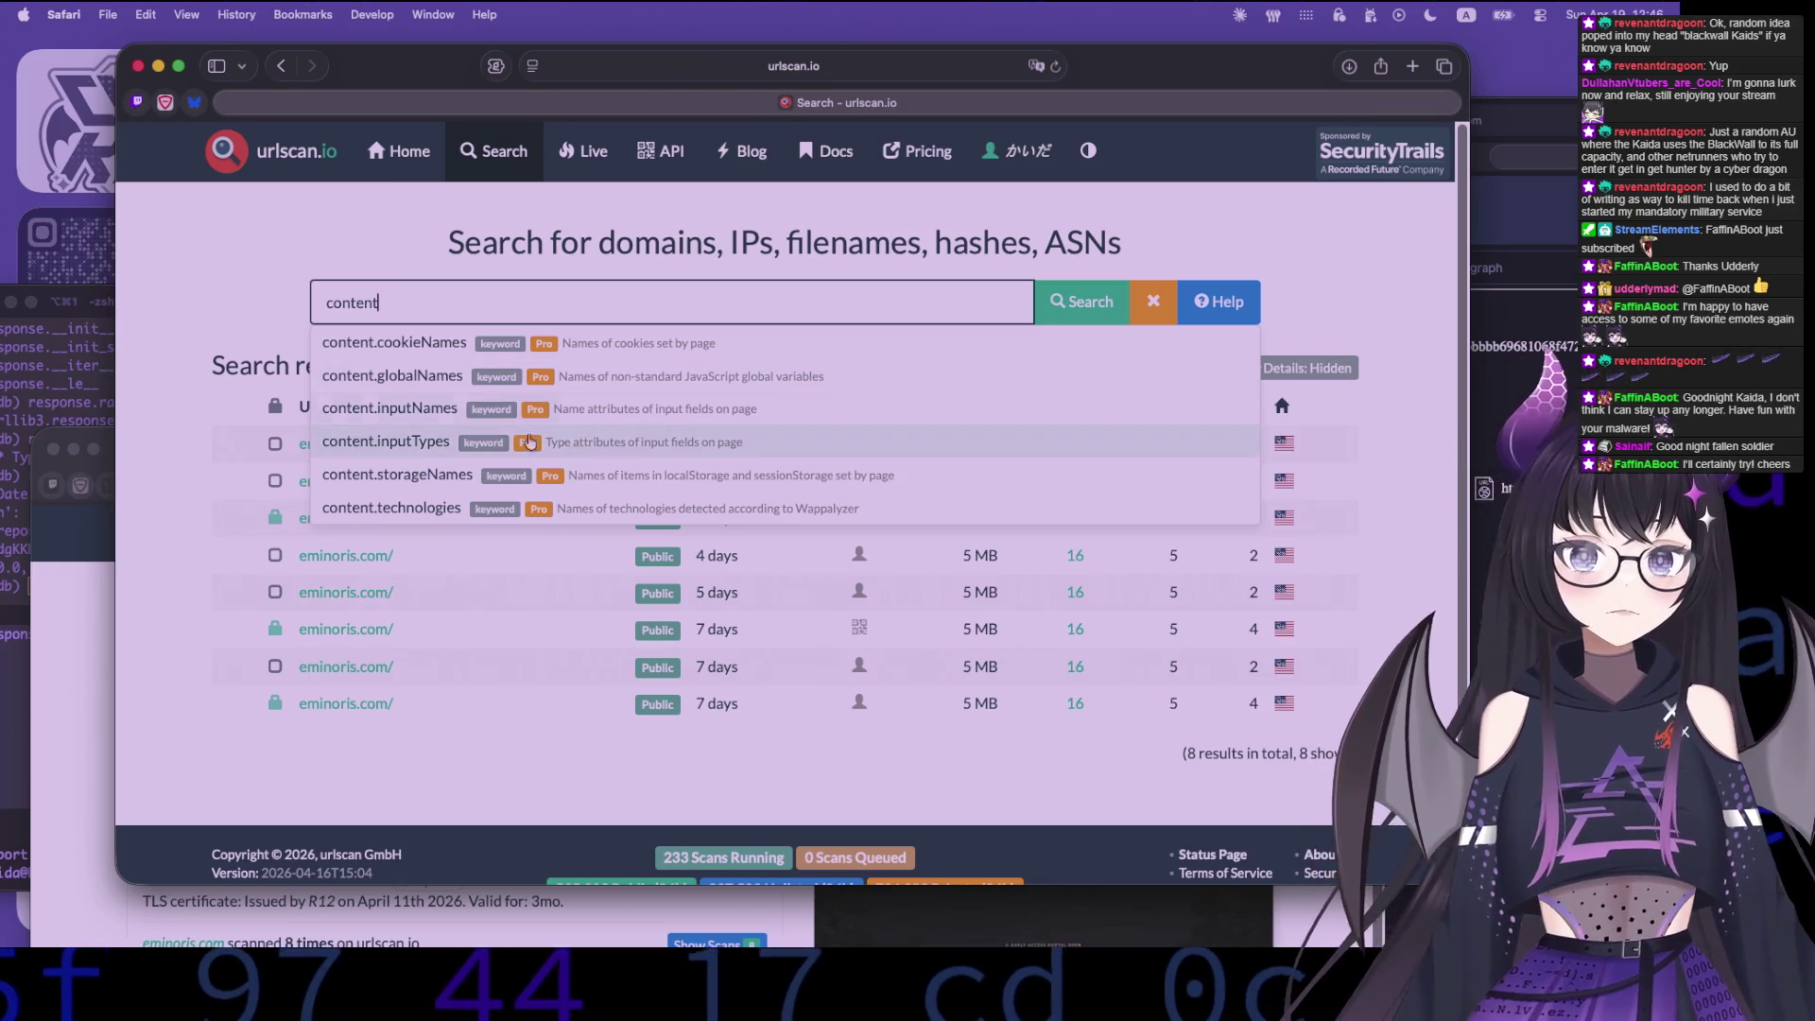
- Review the search help's query examples, then bring back the eminoris.com scan summary at top
click(1215, 302)
scroll(227, 568, down, 5)
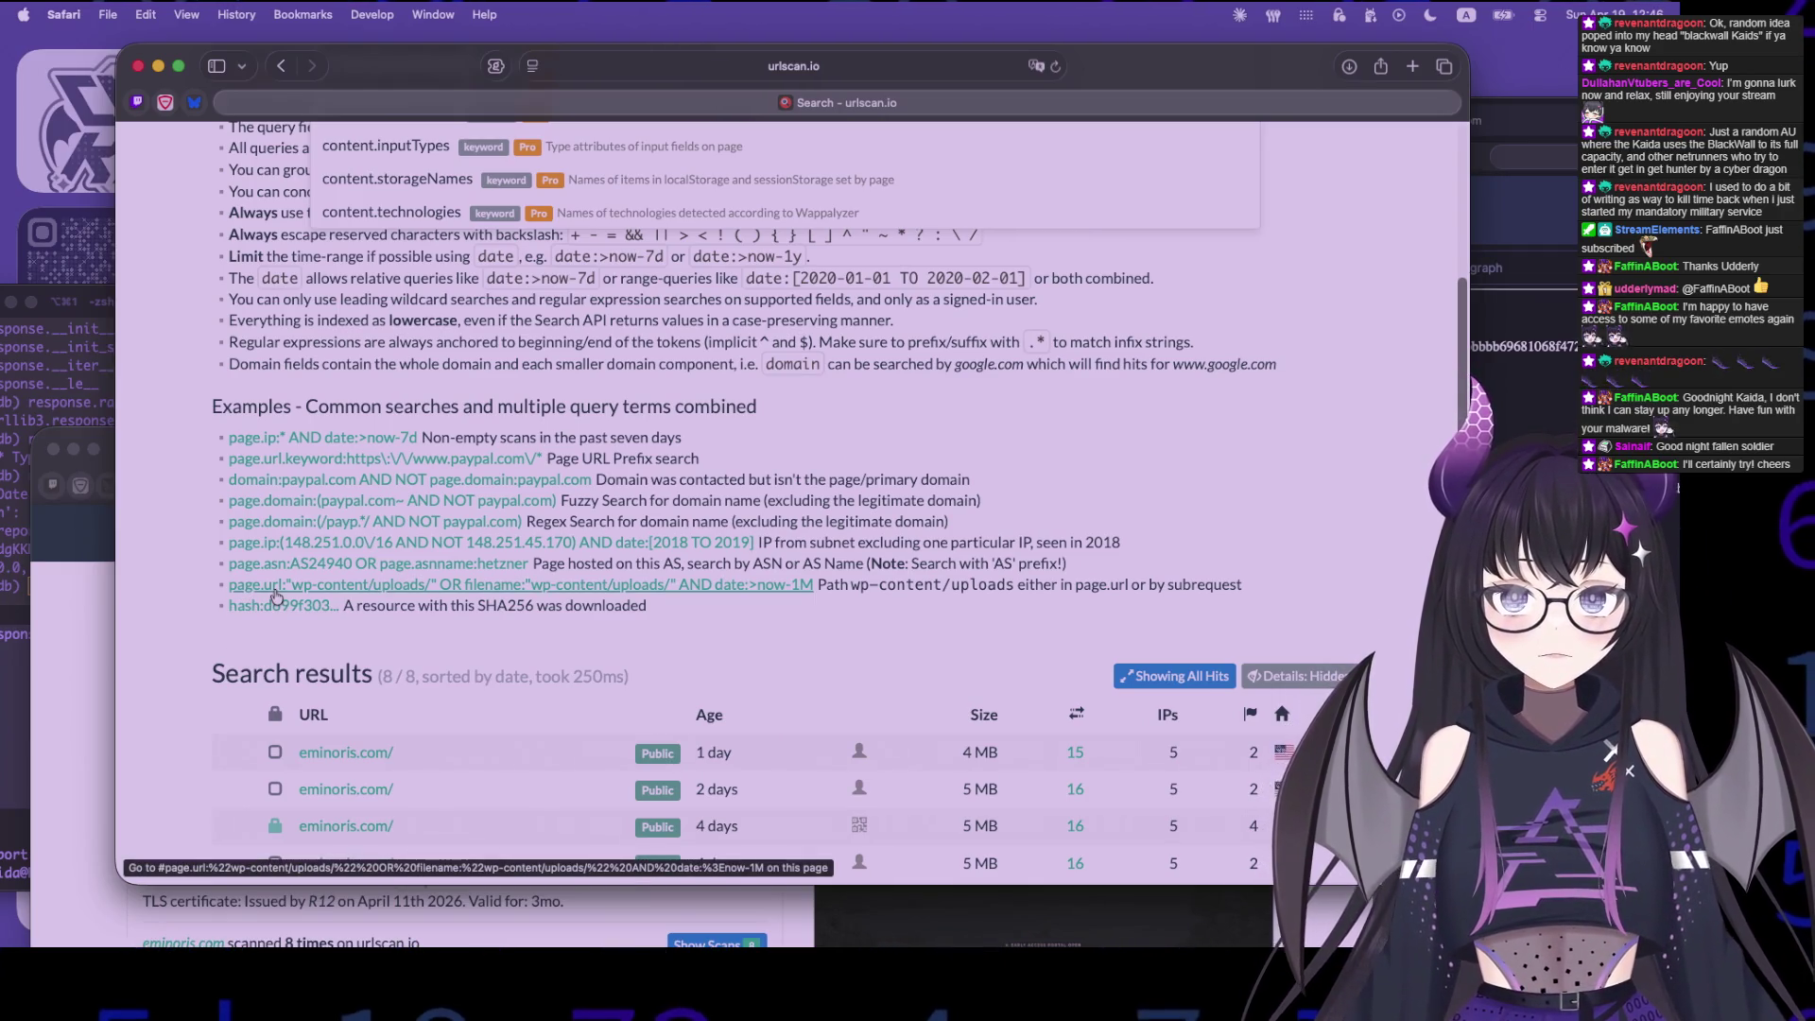
click(284, 913)
scroll(149, 739, down, 10)
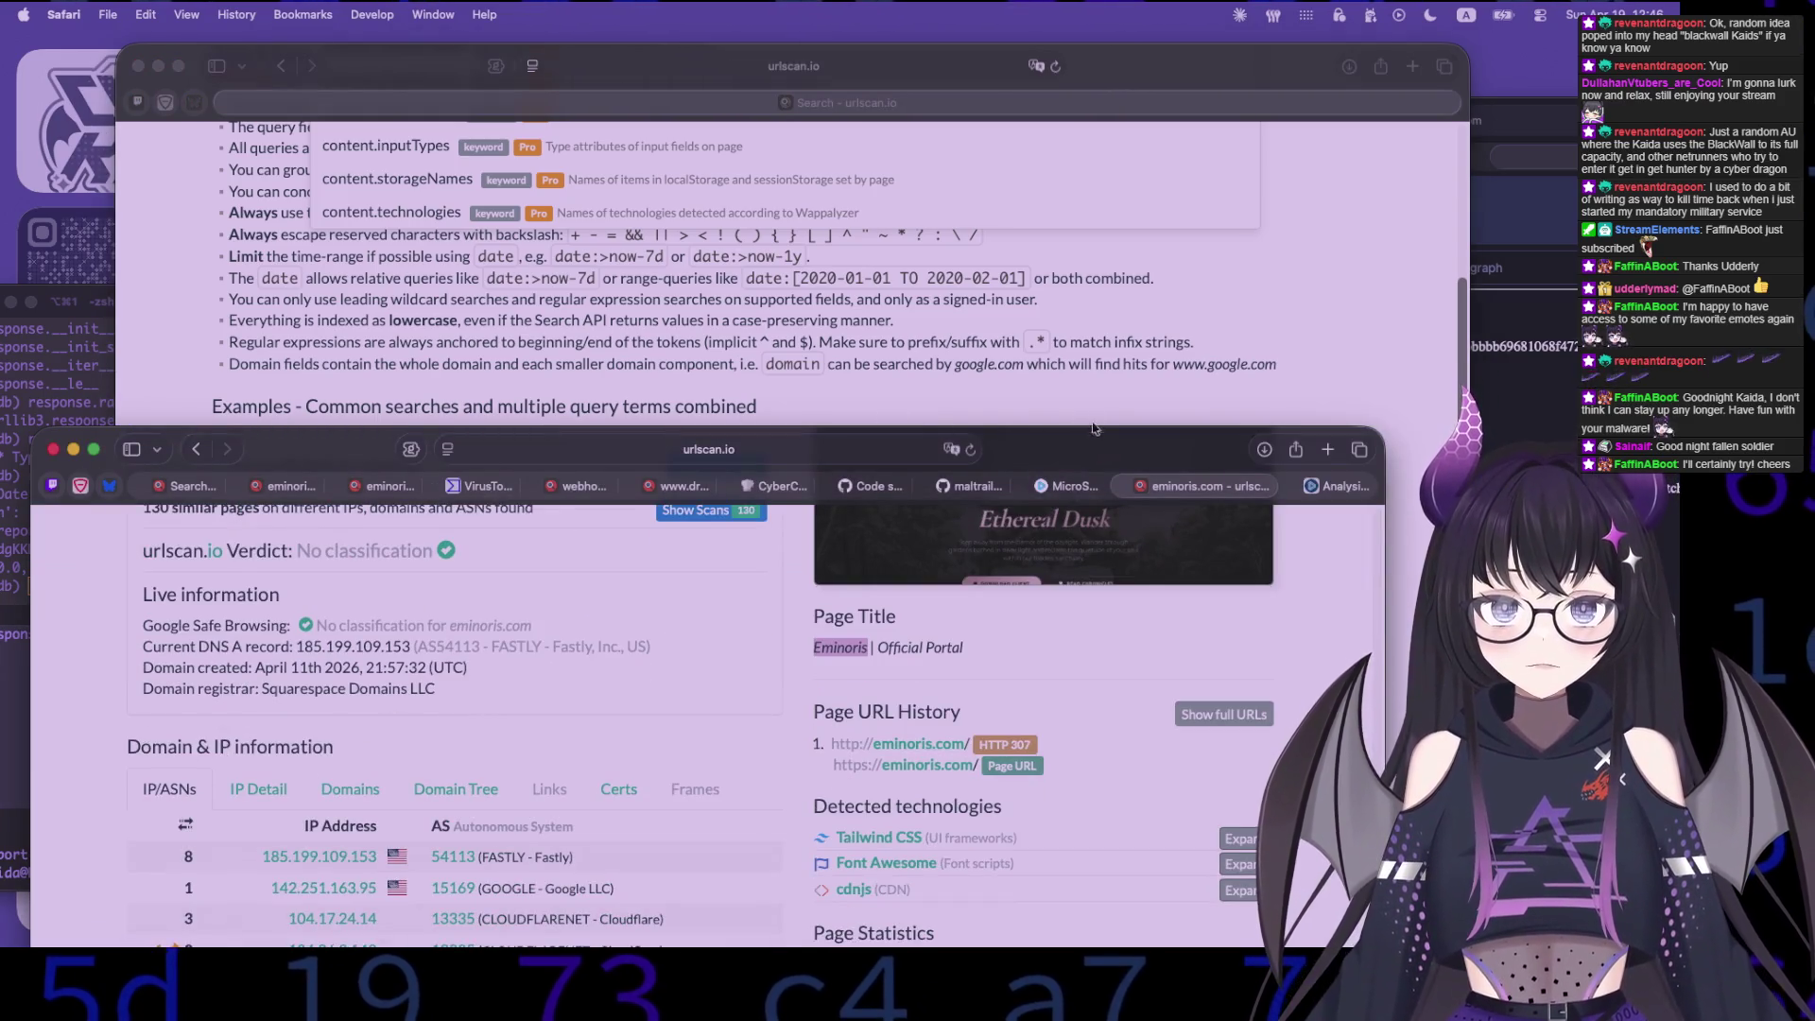
drag(1093, 437, 1160, 161)
scroll(468, 629, up, 15)
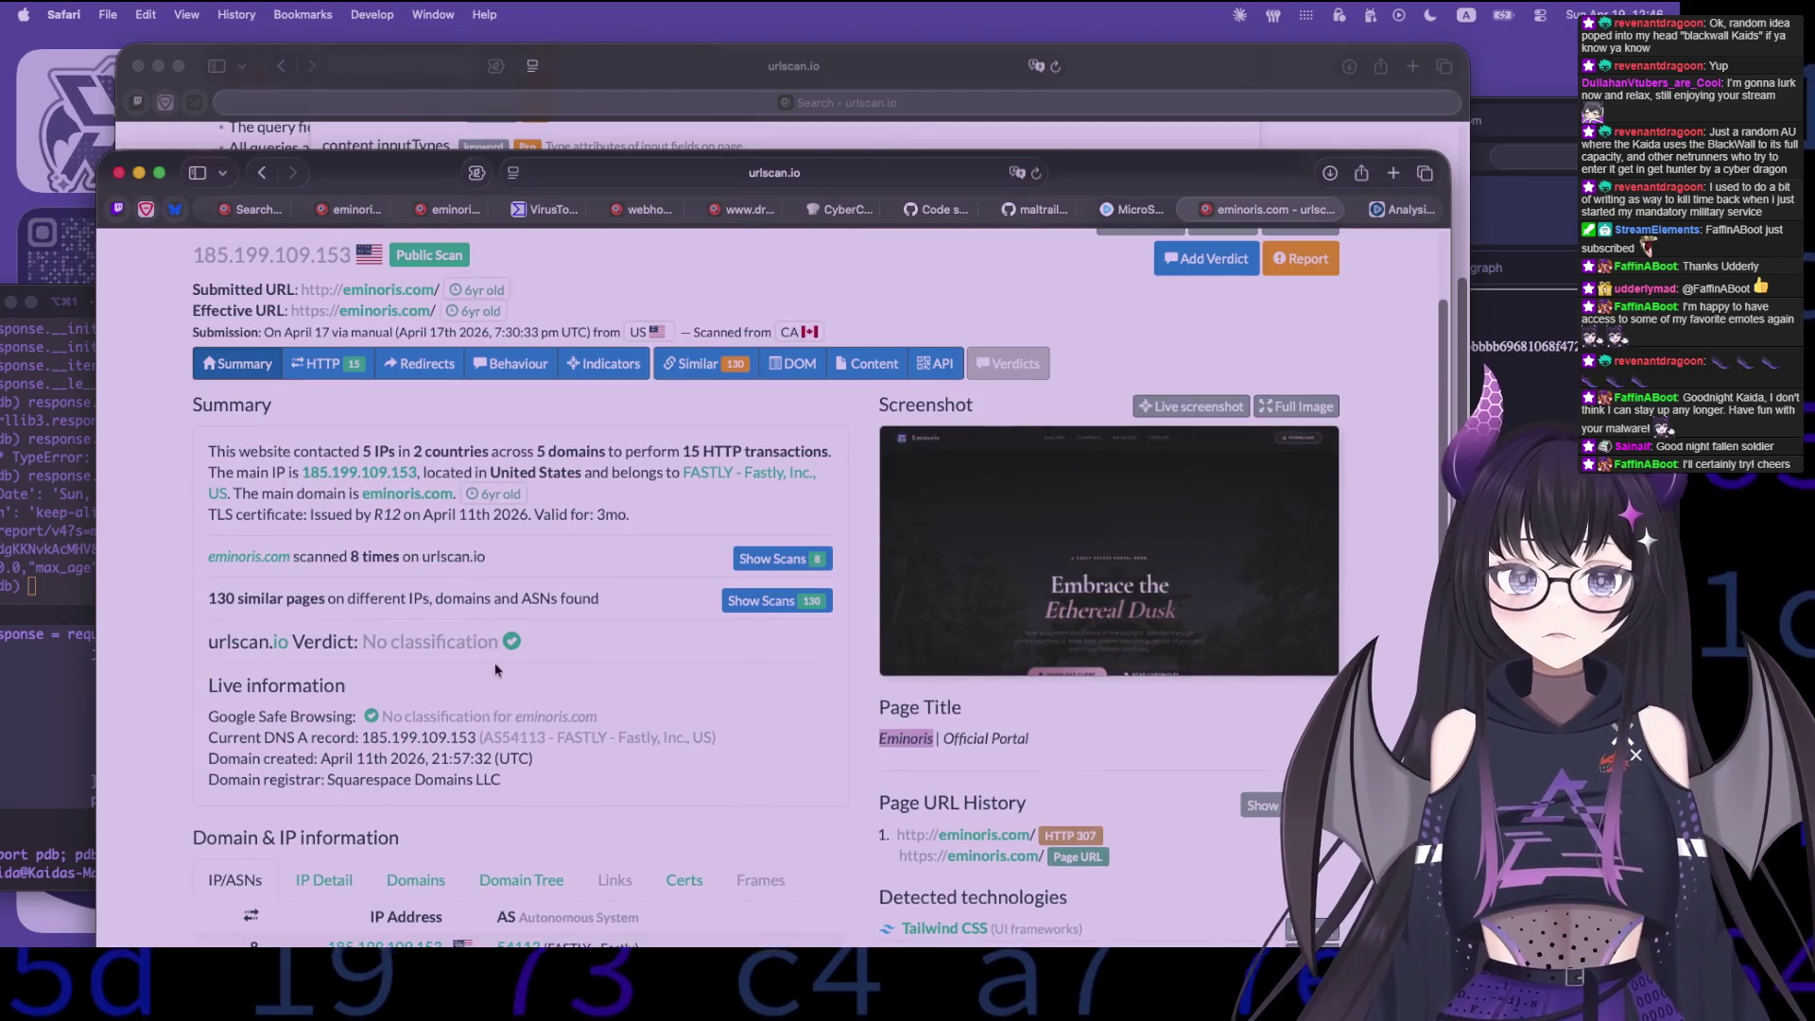
- Show the eminoris.com scan's HTTP transactions list
scroll(495, 670, up, 3)
click(325, 358)
scroll(158, 784, down, 4)
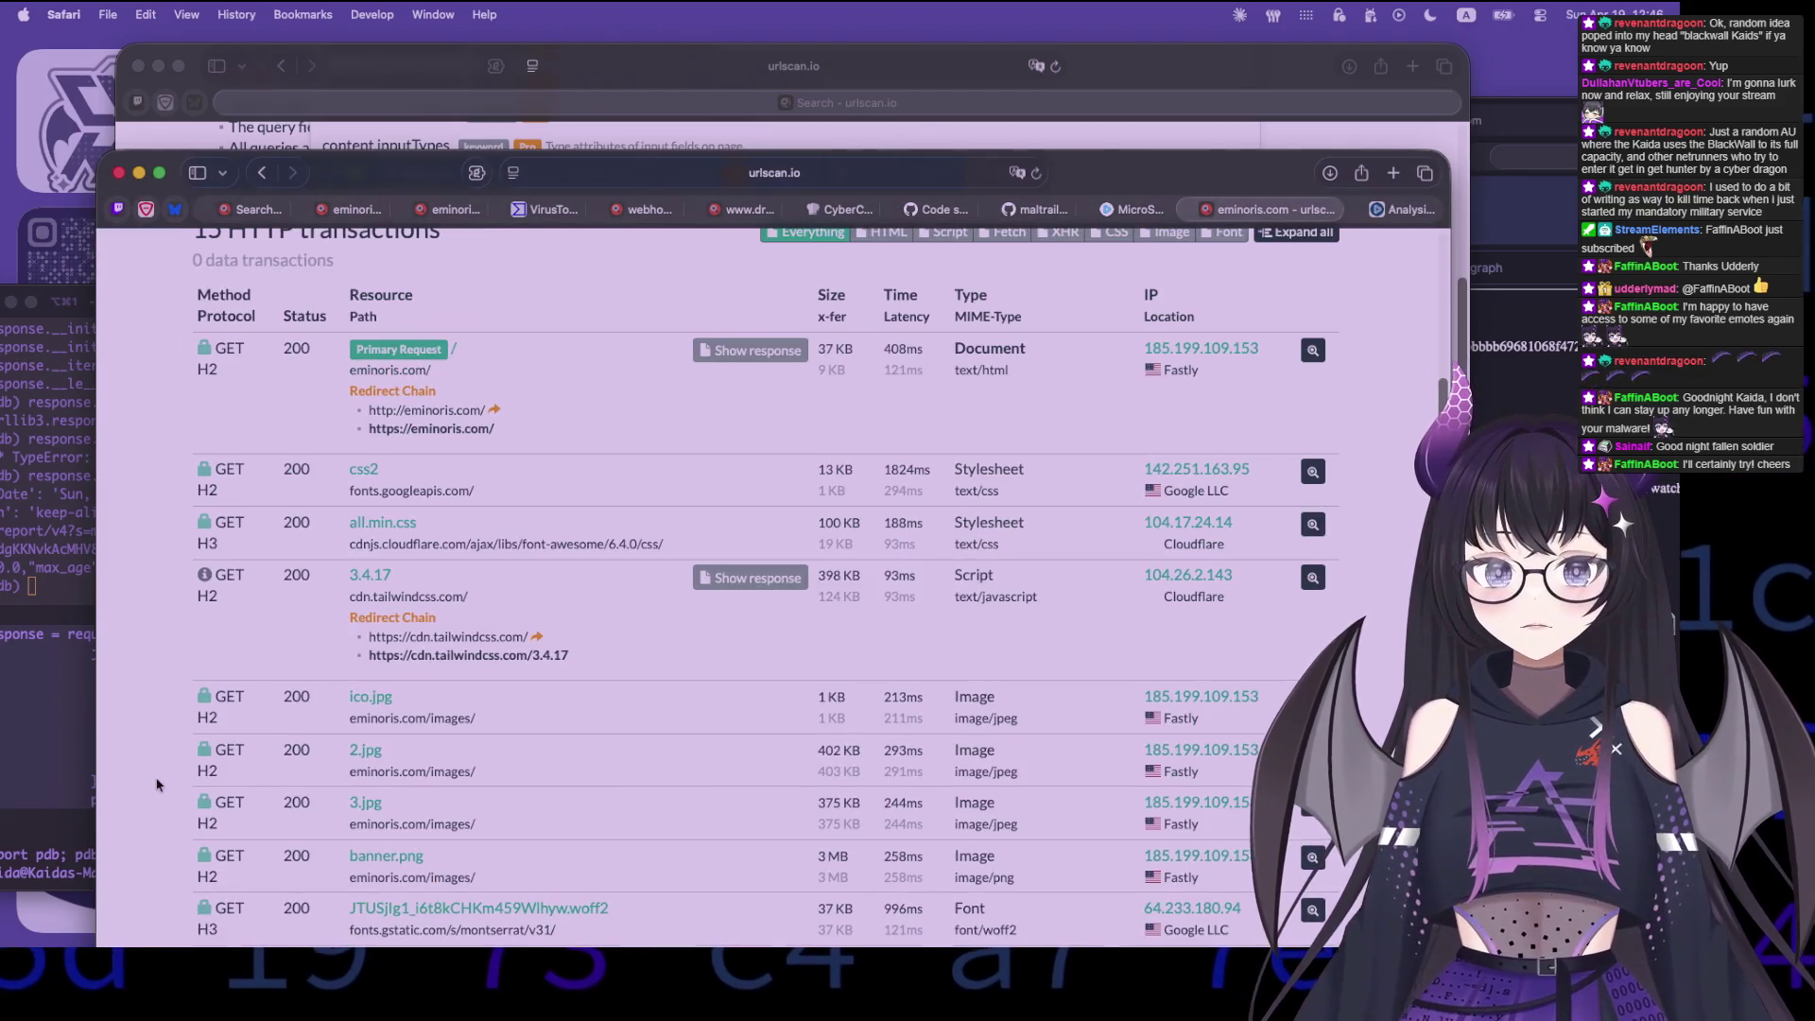
scroll(157, 784, down, 4)
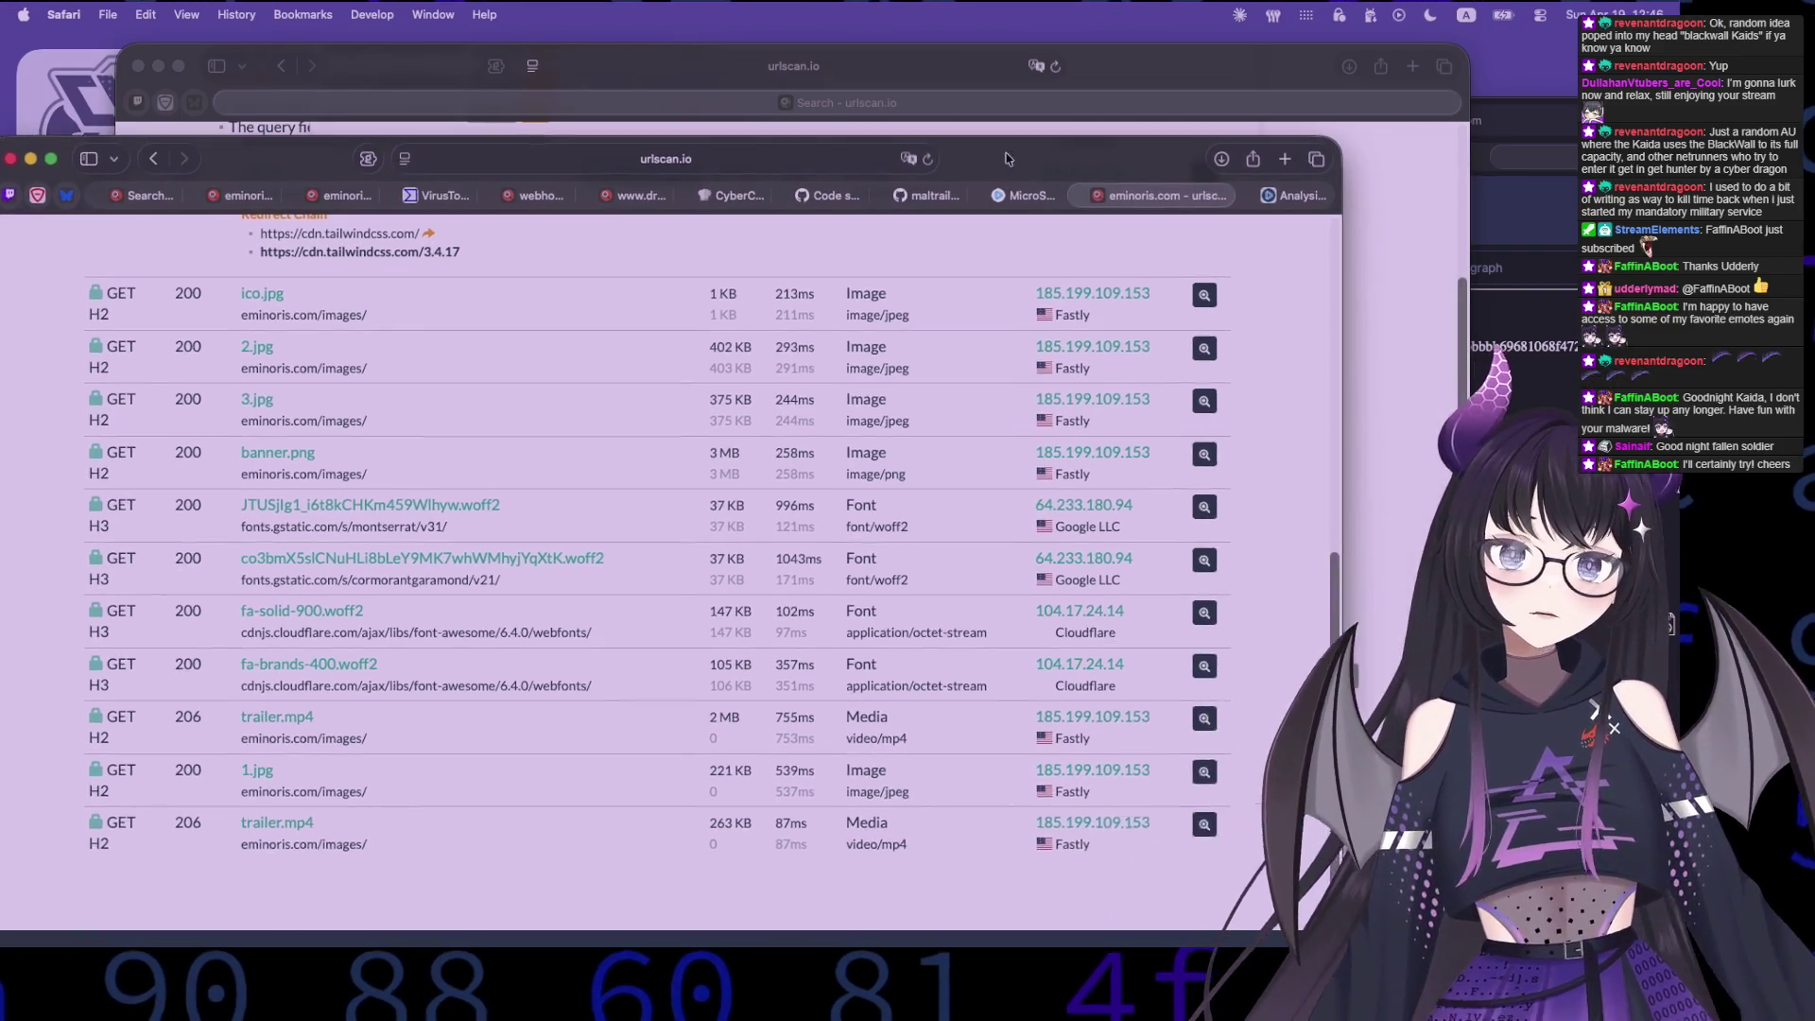
drag(1111, 198, 968, 182)
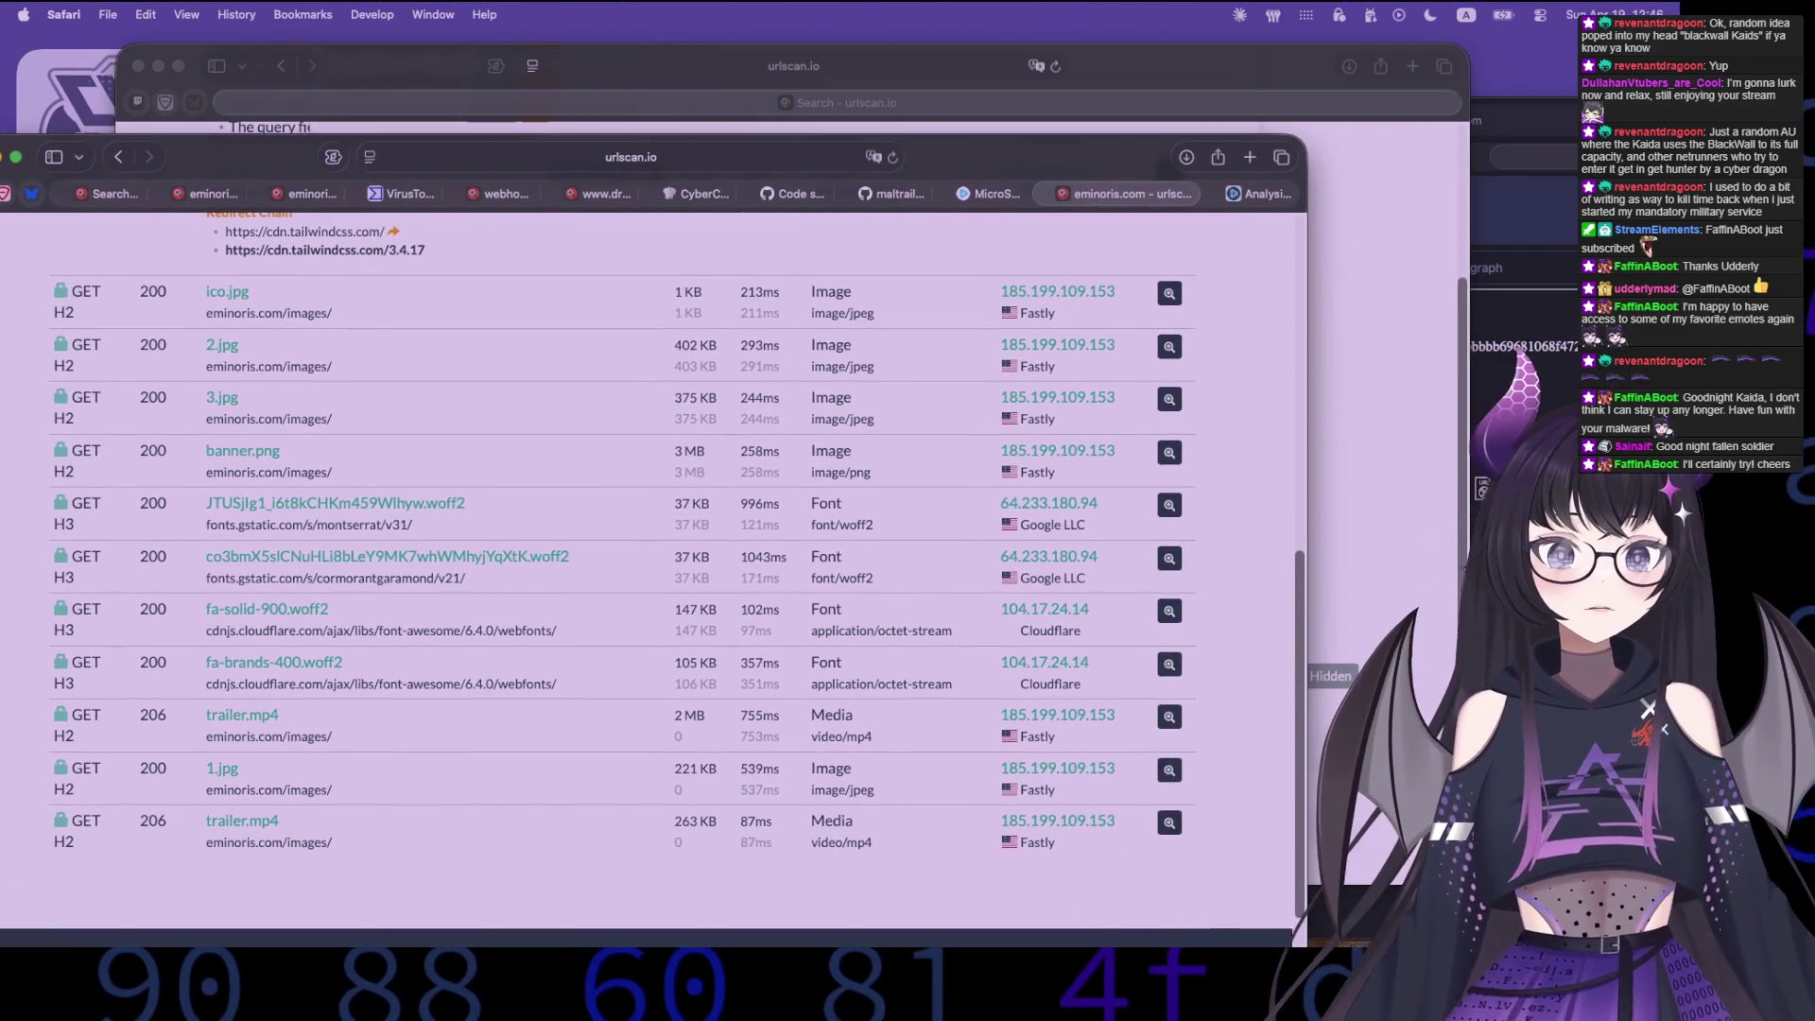
- Inspect the trailer.mp4 request details and headers, cancelling the download prompt
click(1141, 851)
scroll(406, 851, down, 3)
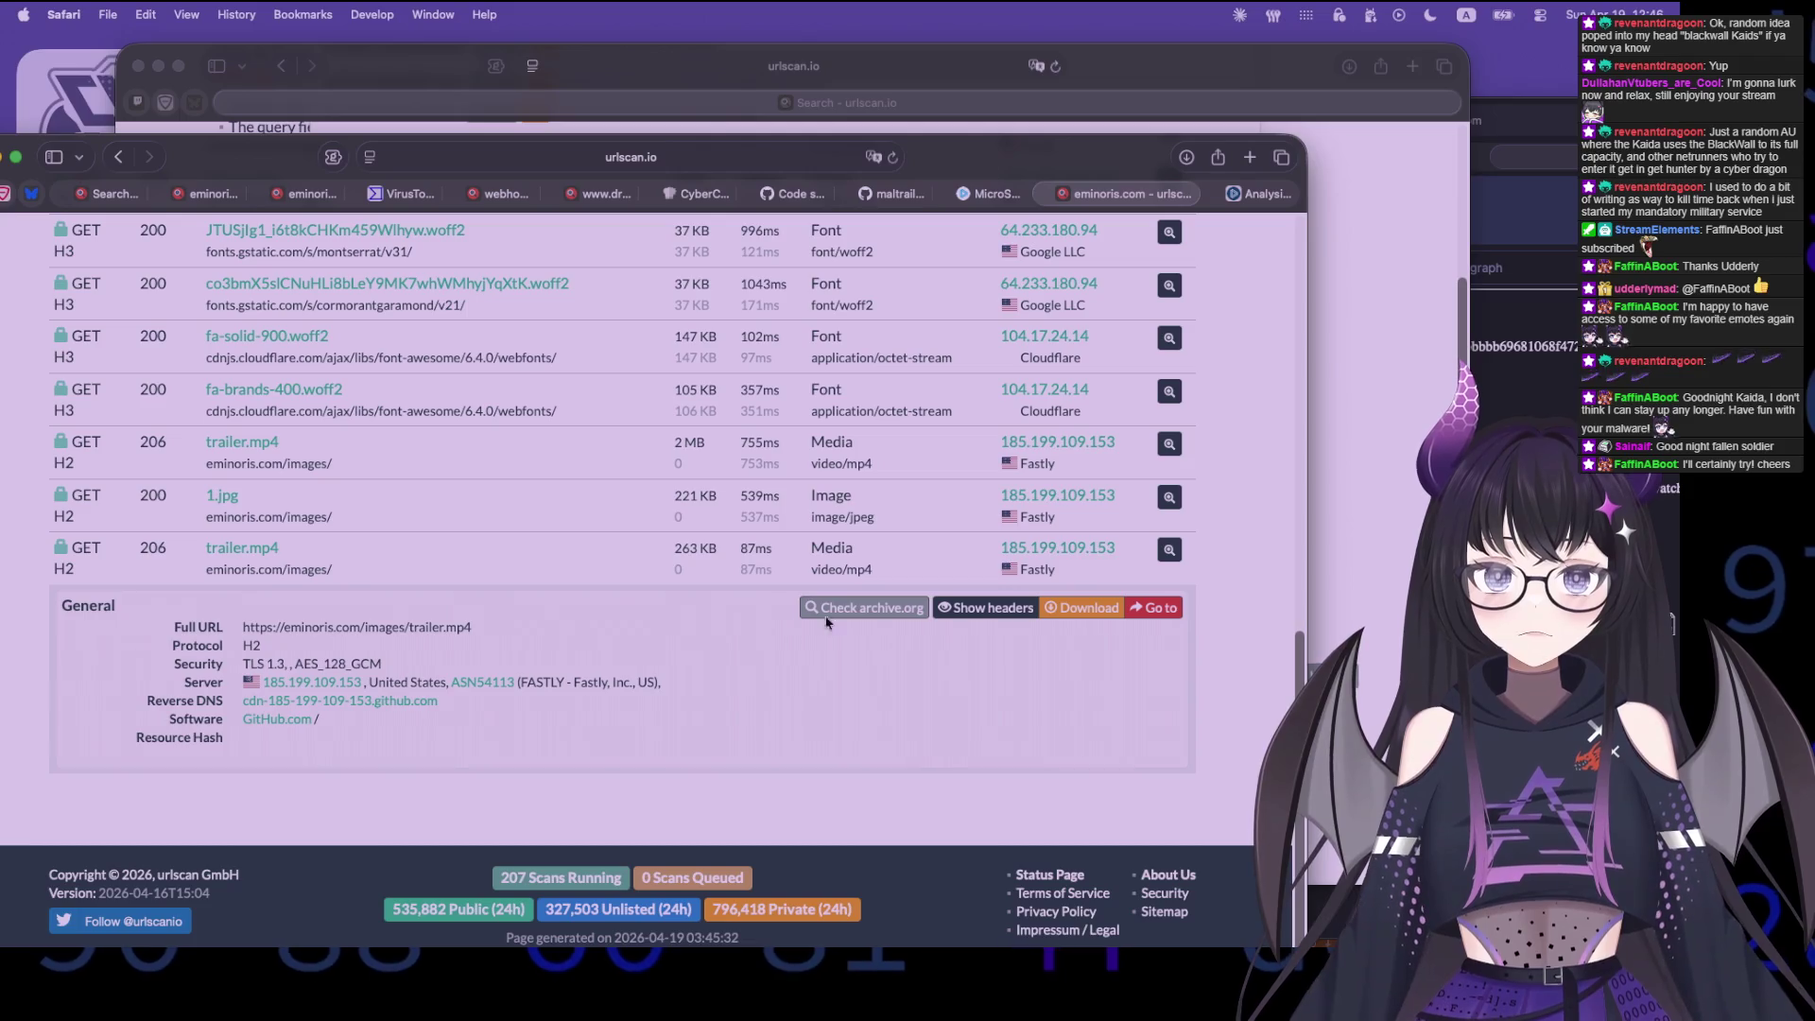
click(983, 608)
scroll(488, 819, down, 2)
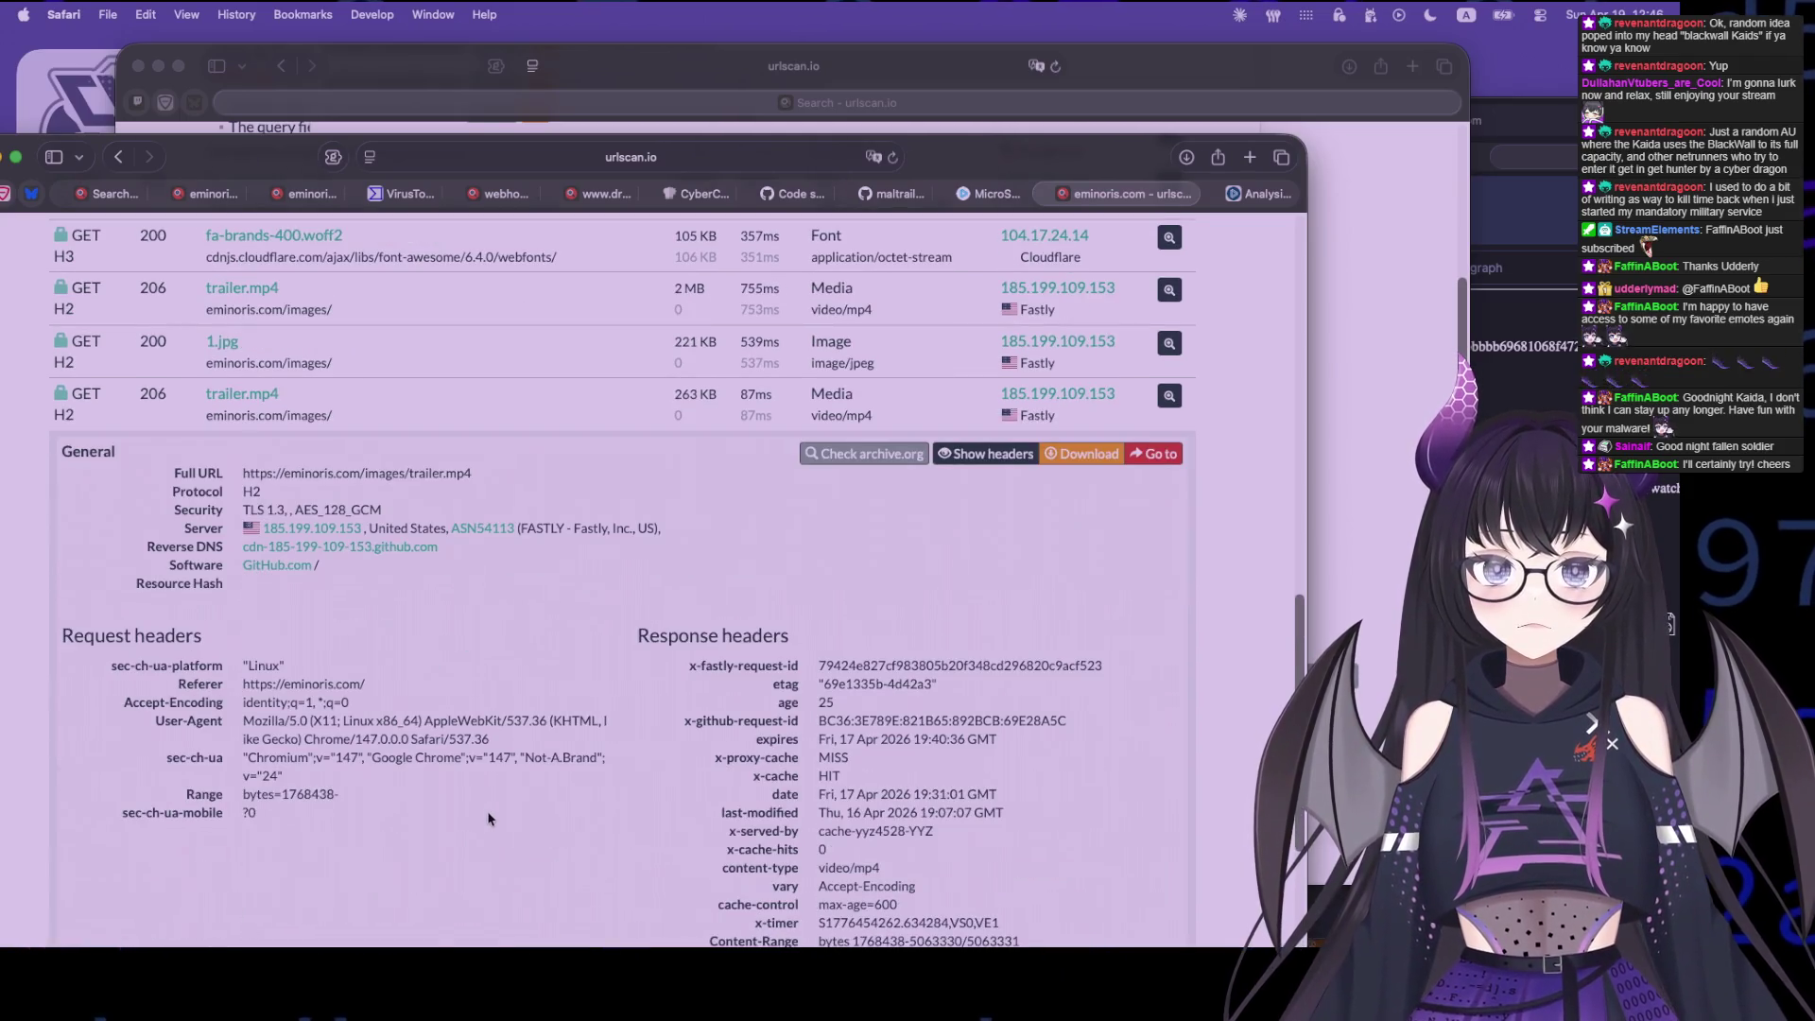
scroll(967, 715, down, 3)
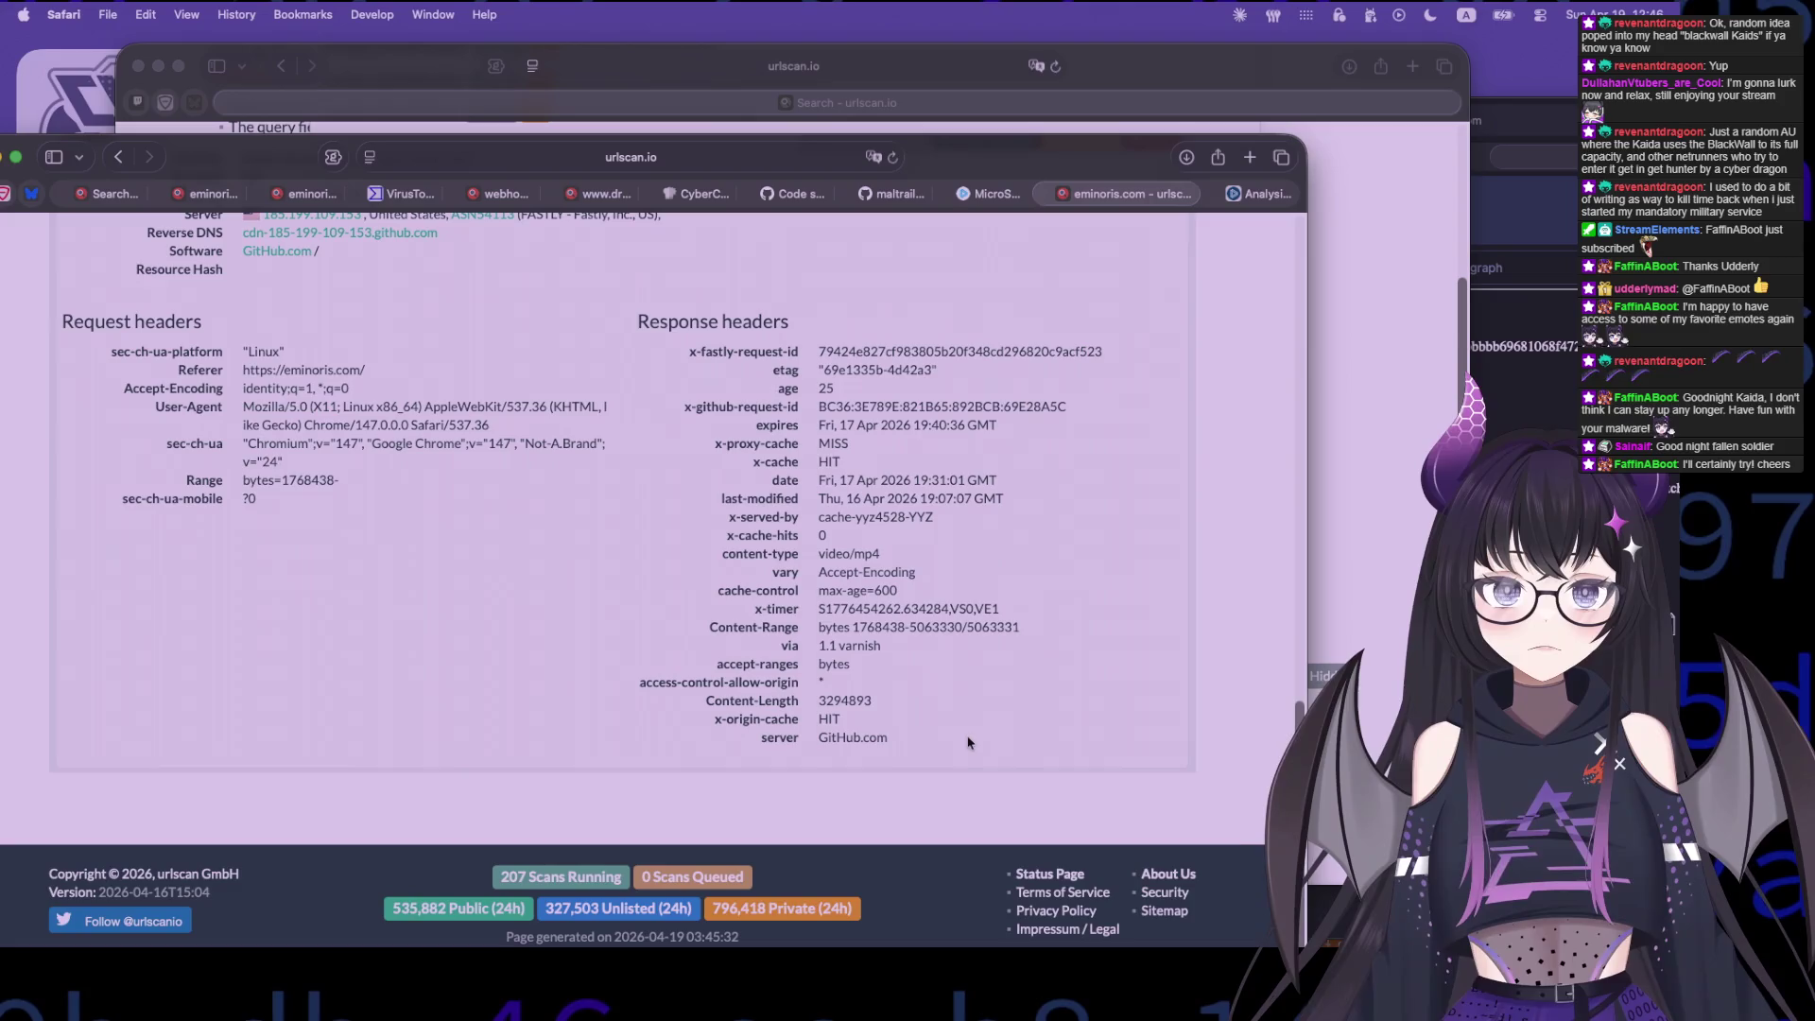
scroll(1059, 728, up, 6)
click(1059, 728)
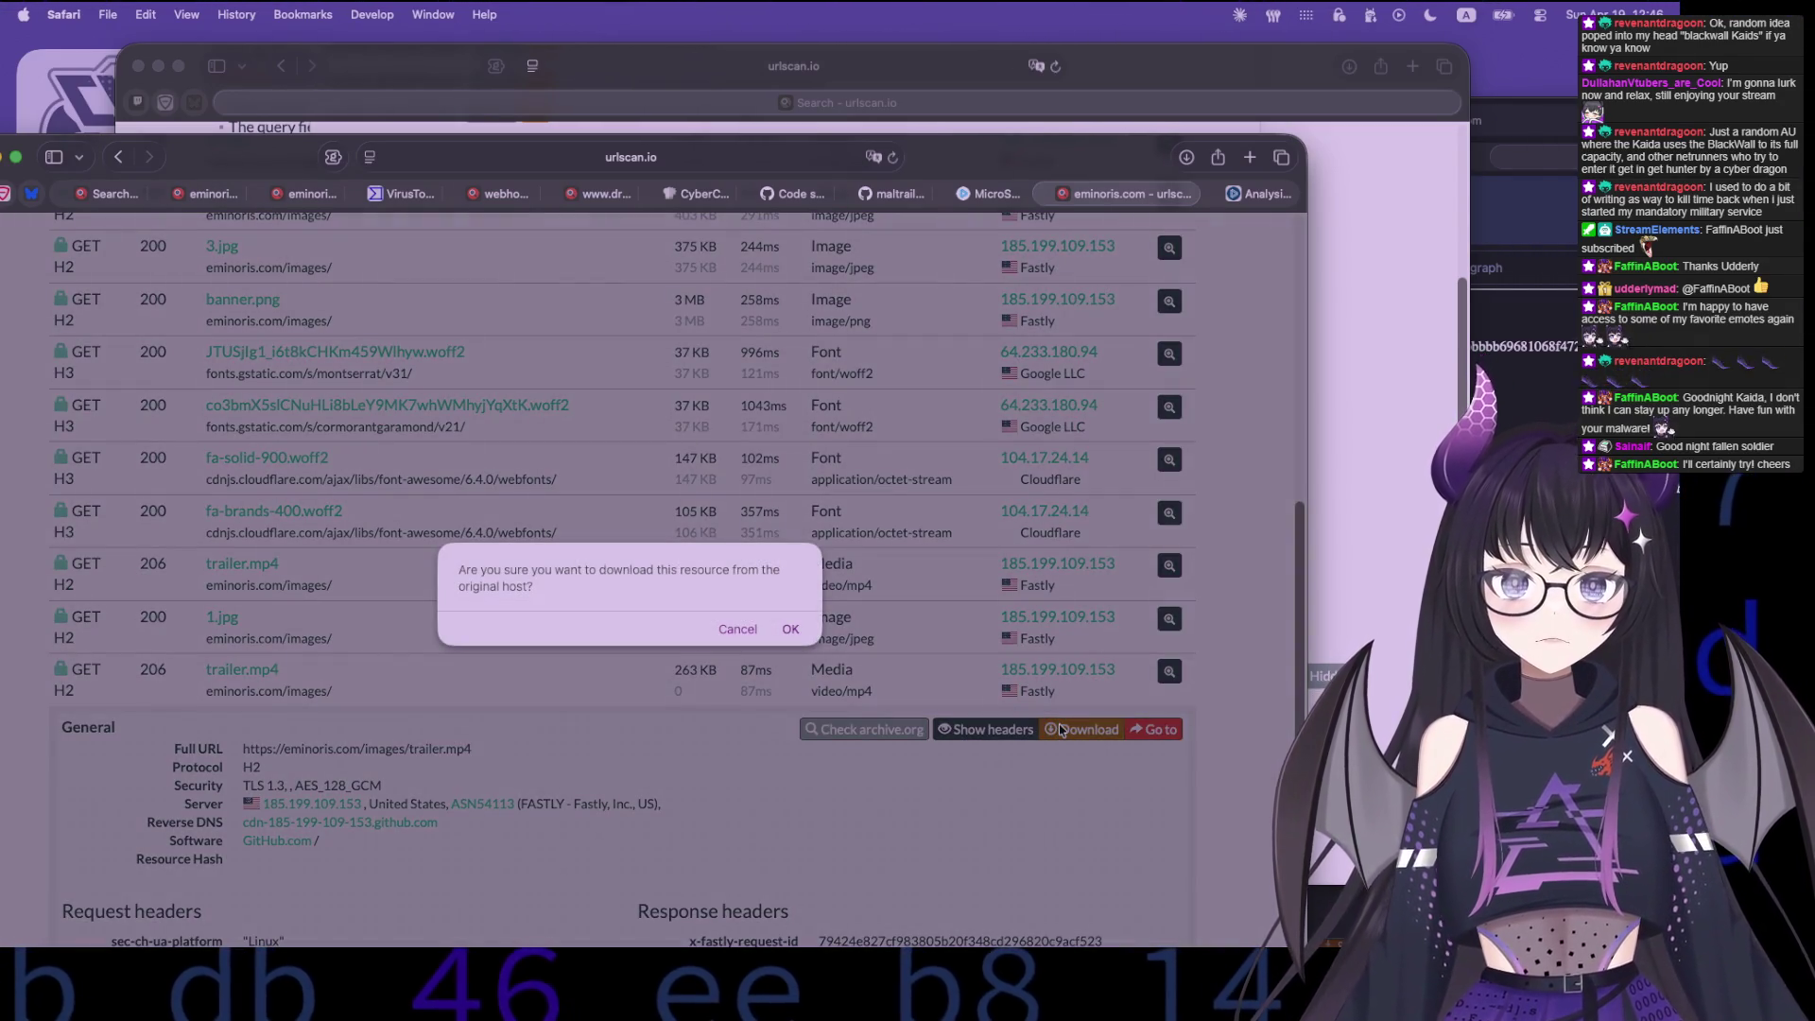
click(742, 633)
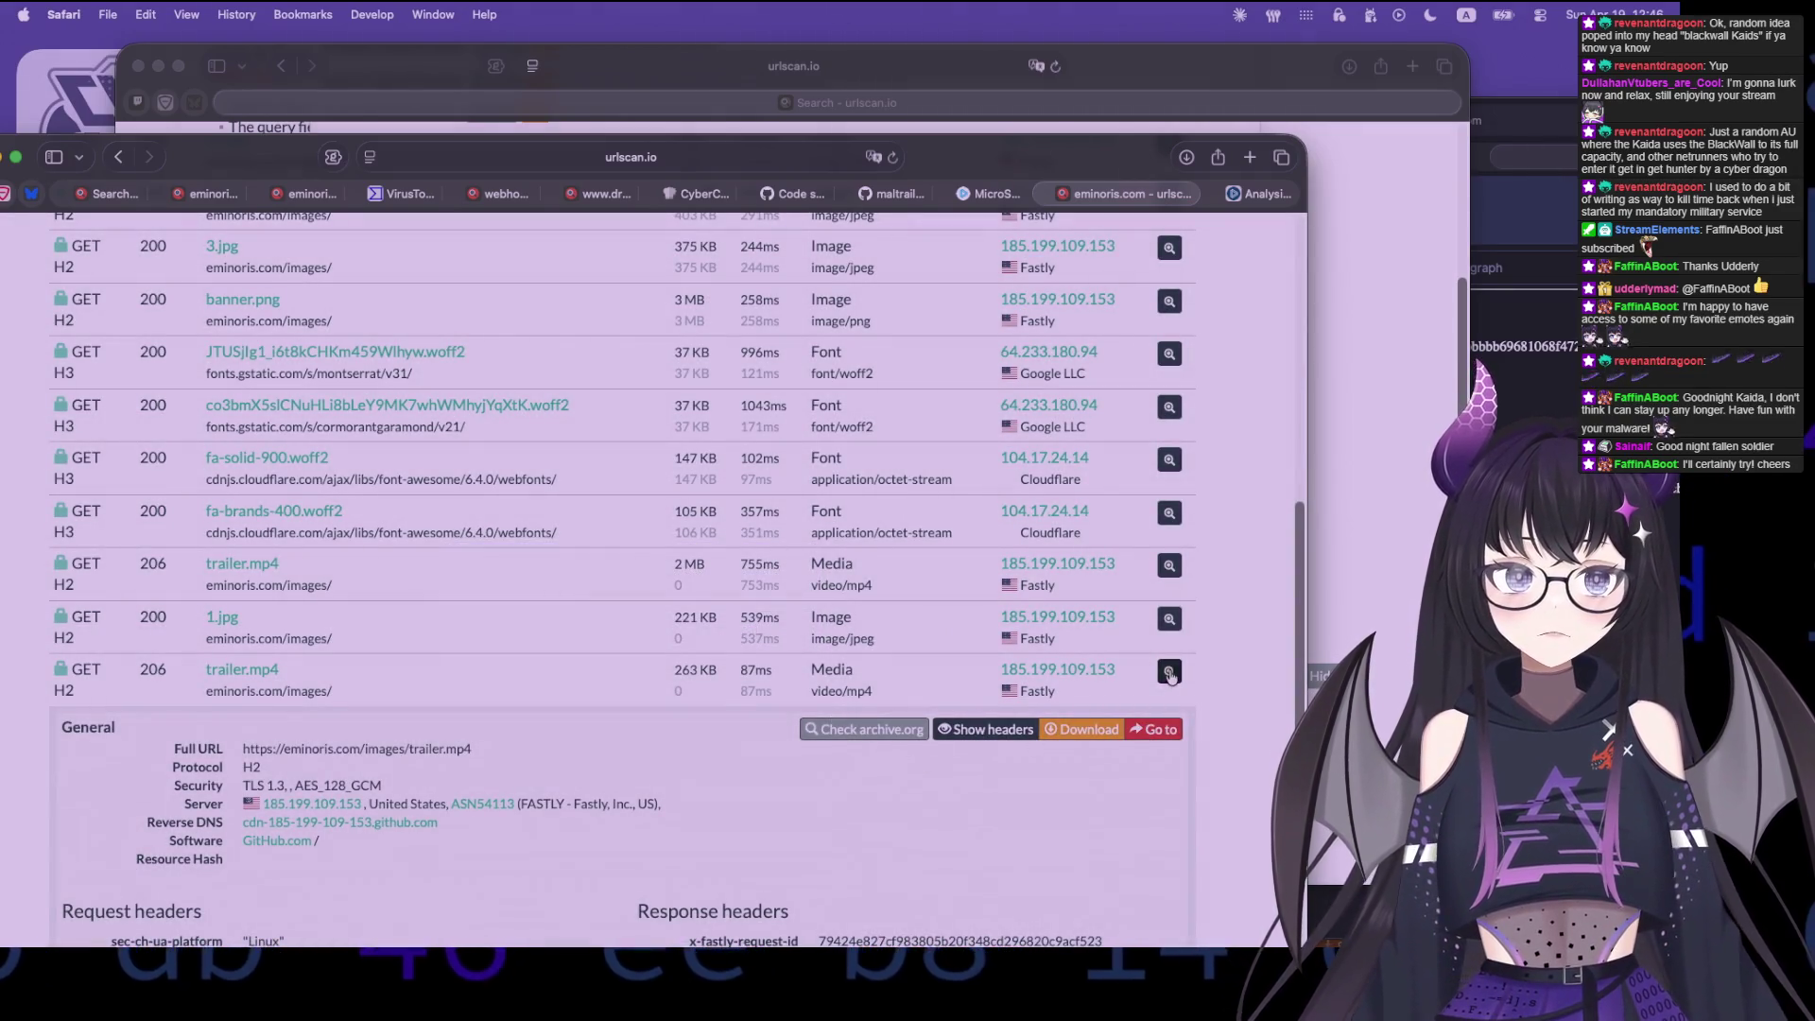
click(755, 681)
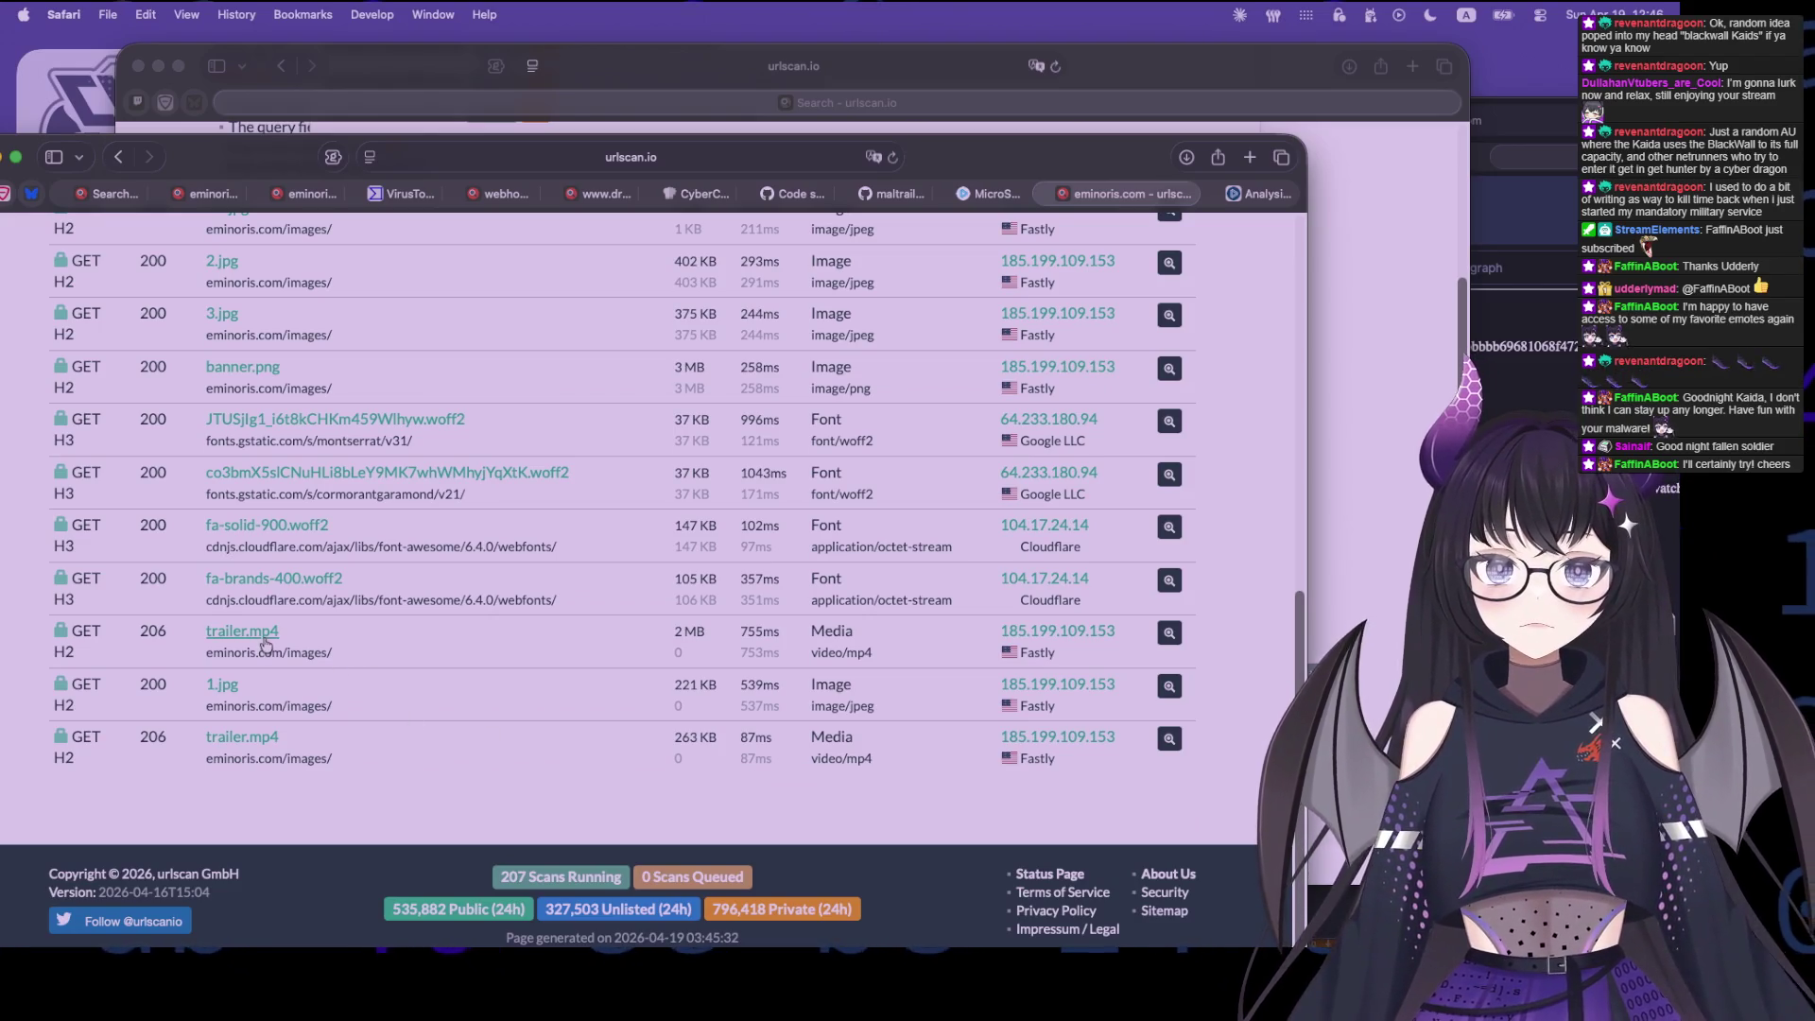
mouse_move(900, 659)
mouse_down()
mouse_move(756, 645)
mouse_move(755, 665)
mouse_up()
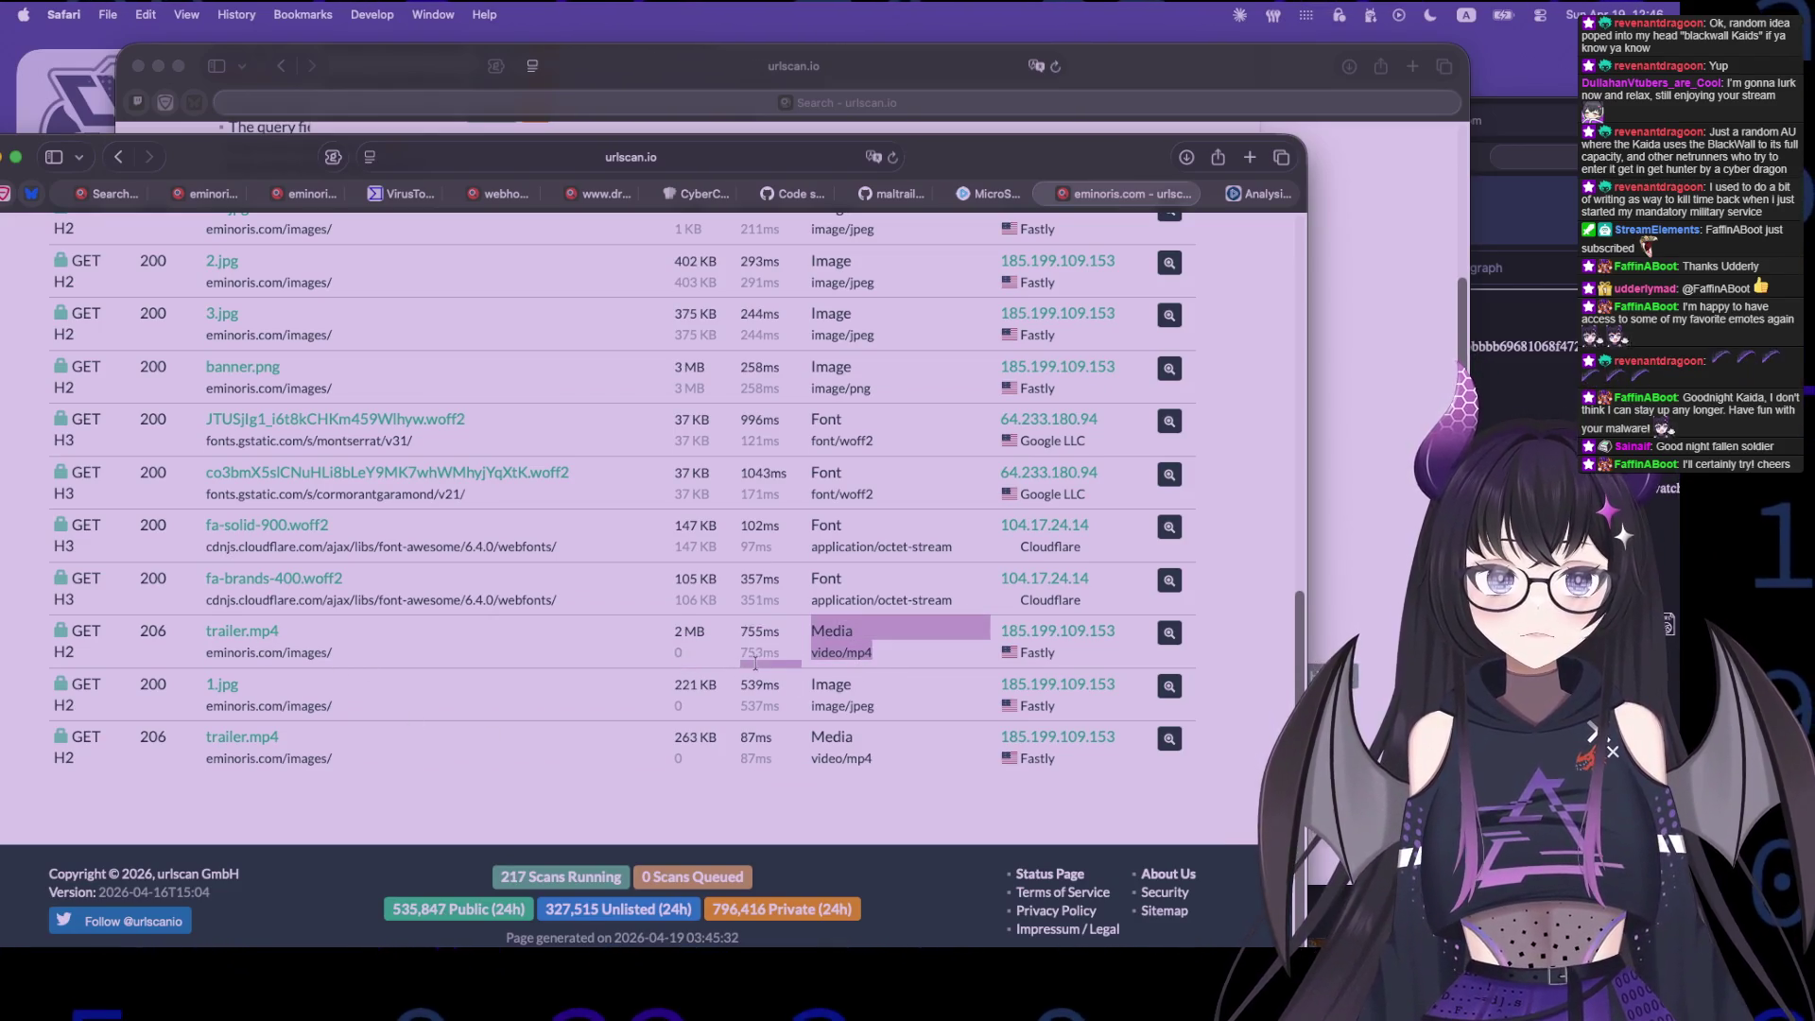
click(416, 725)
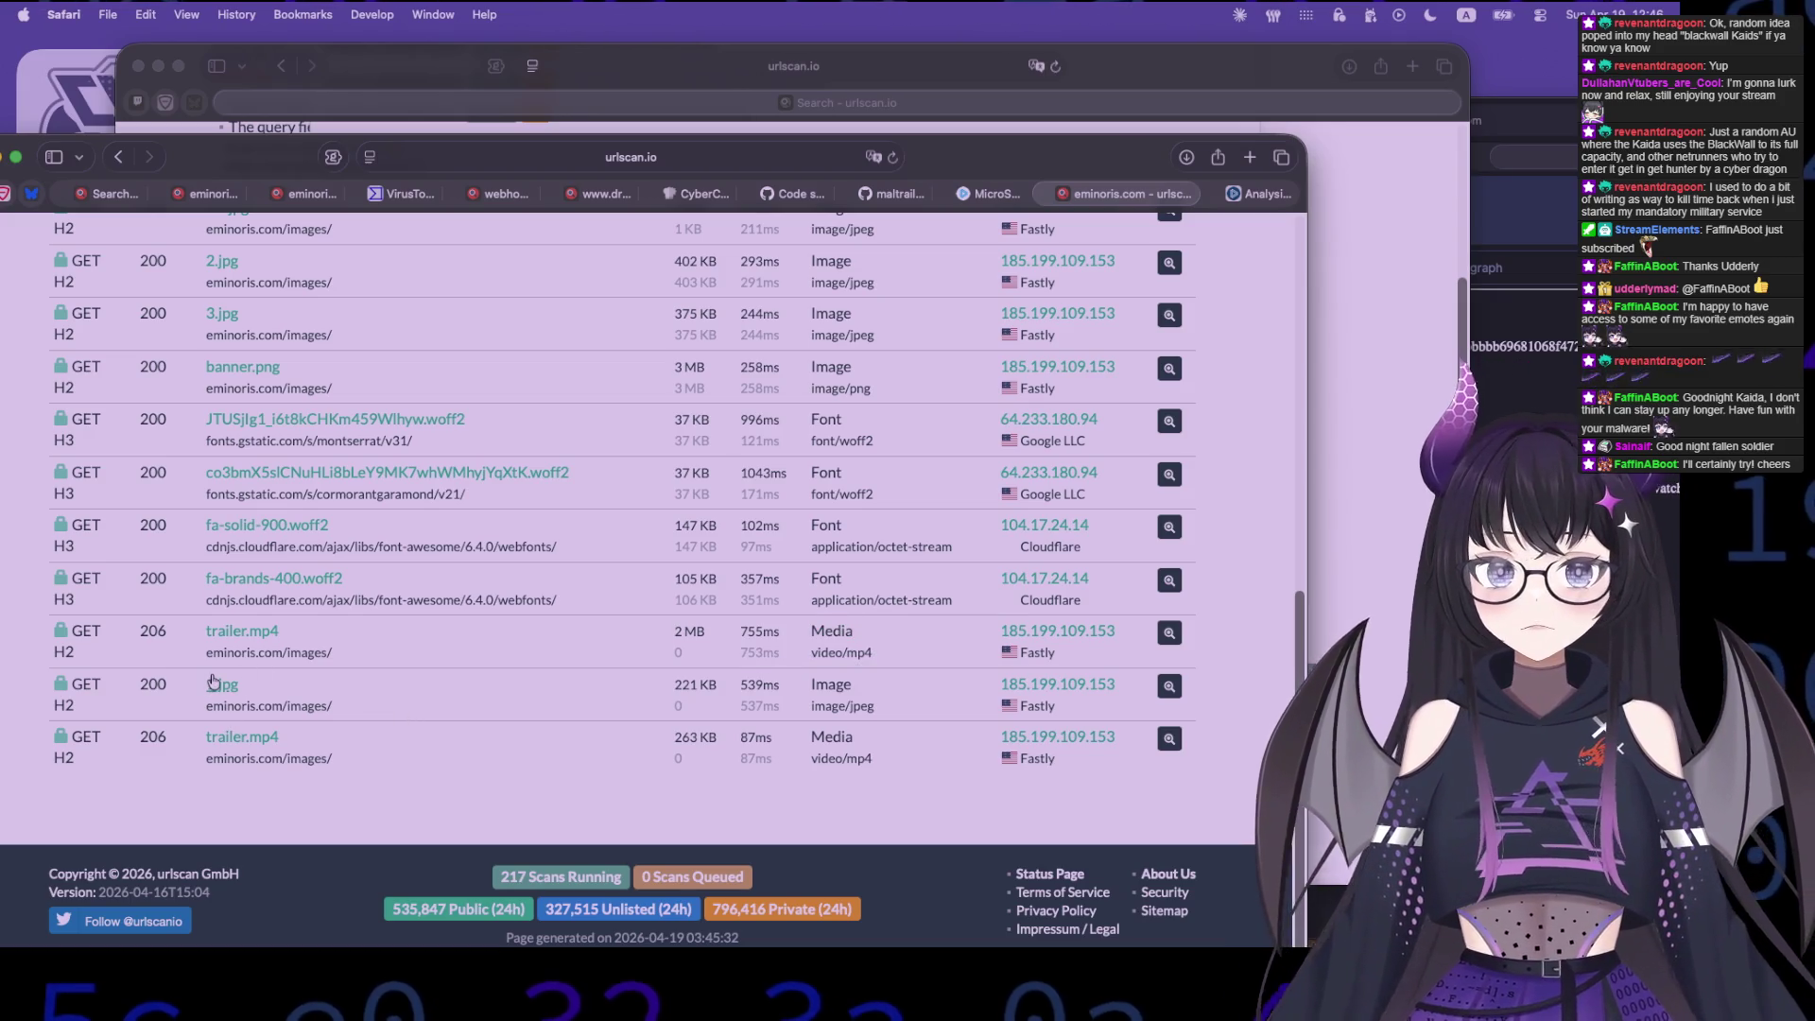
- Expand and review the 1.jpg request details, then switch to the Behaviour tab
click(1169, 686)
scroll(342, 775, down, 3)
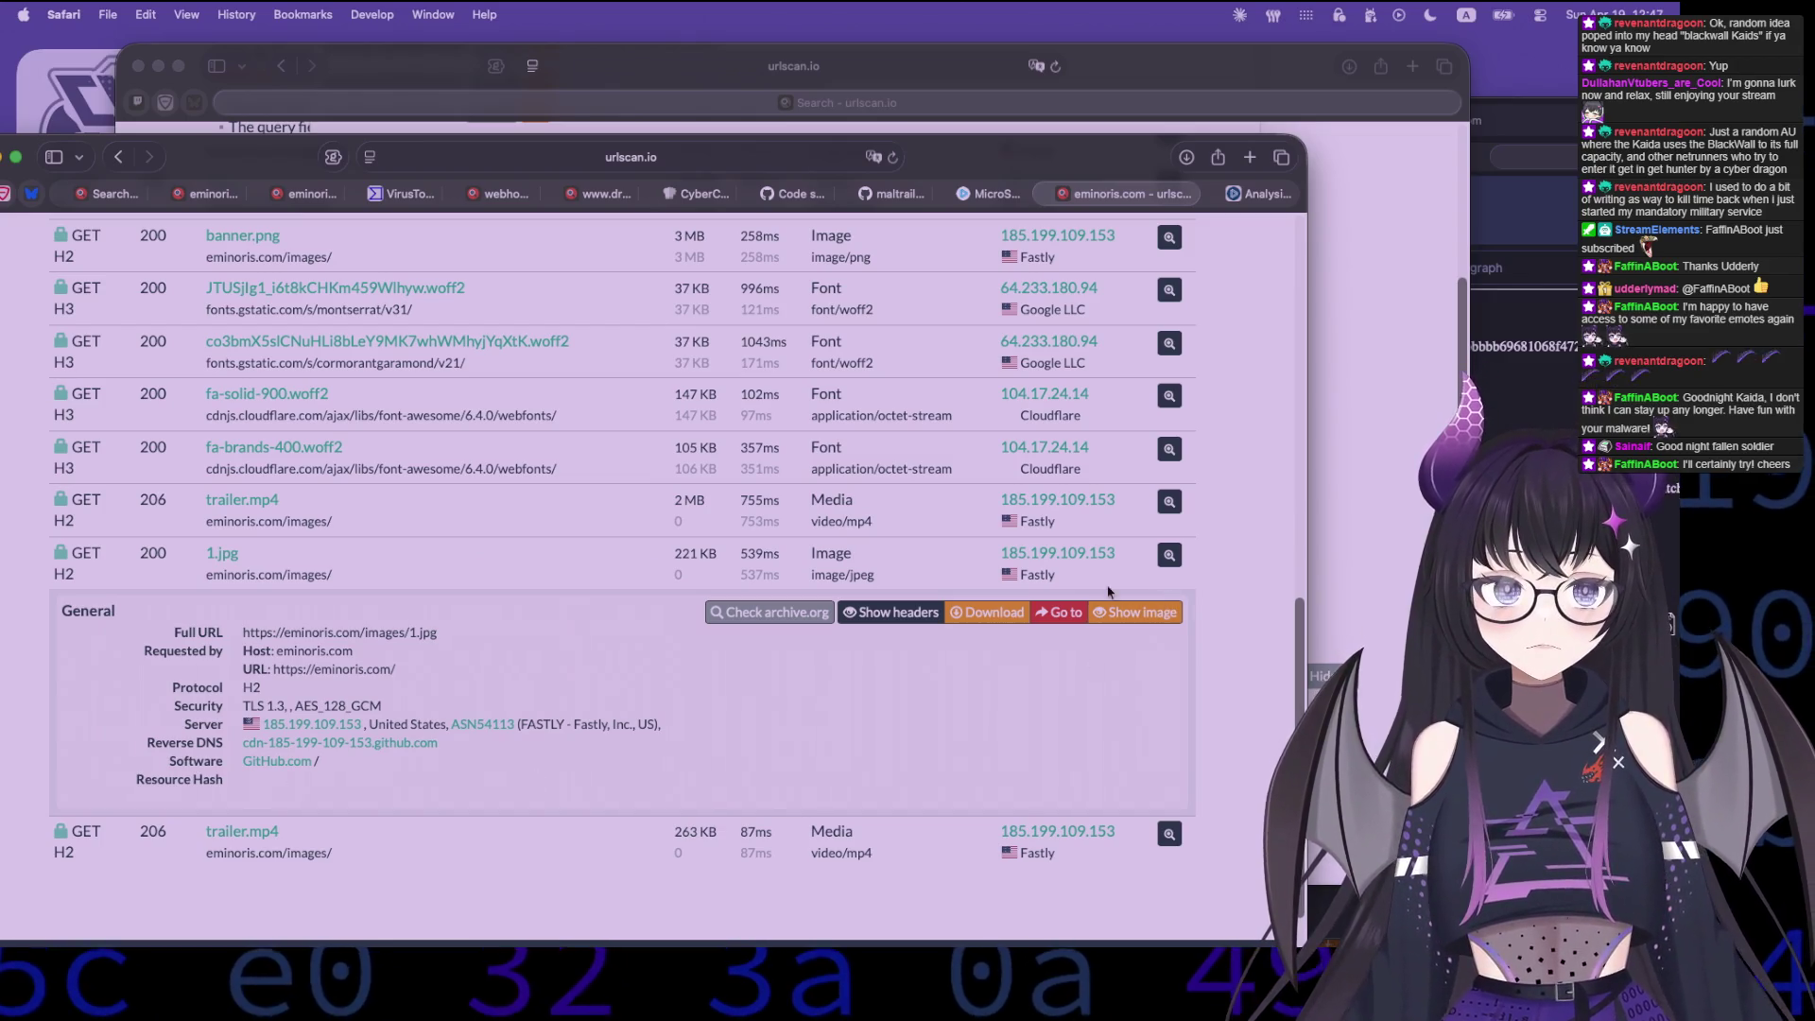
scroll(1122, 588, up, 15)
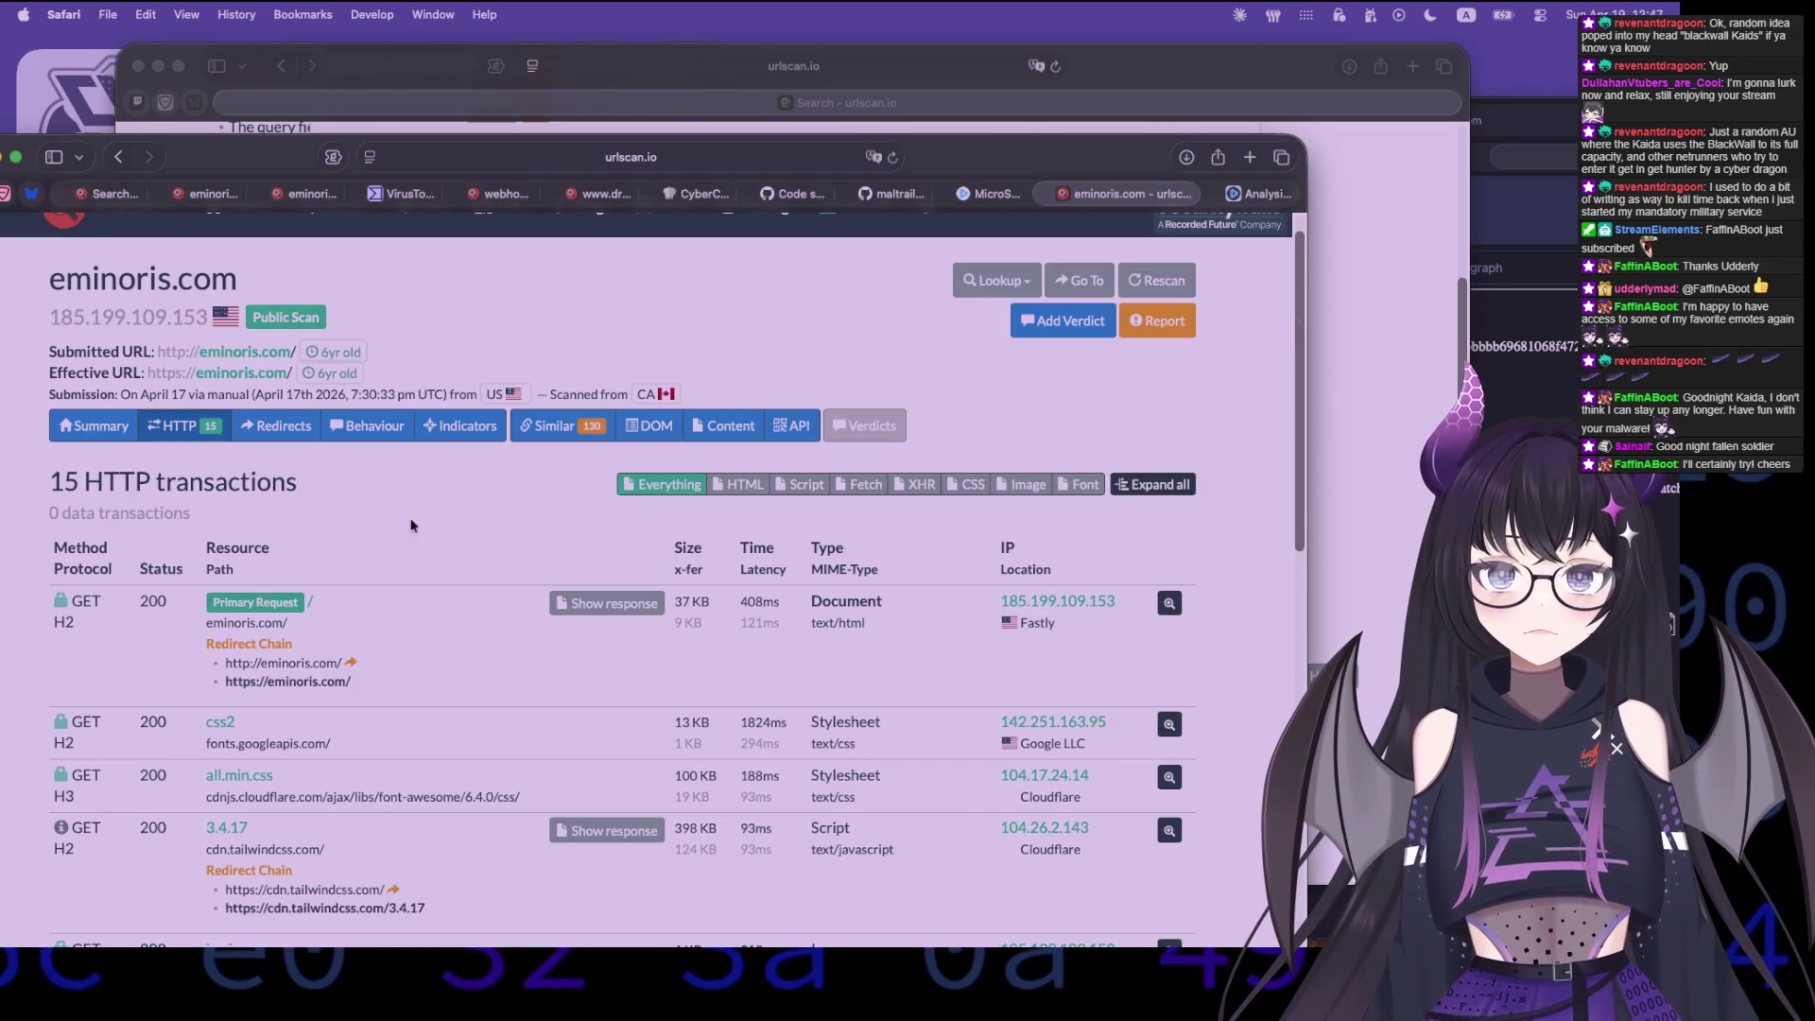
click(370, 425)
- Scroll through the eminoris.com Indicators list of five domains, five IPs and resource hashes
click(460, 461)
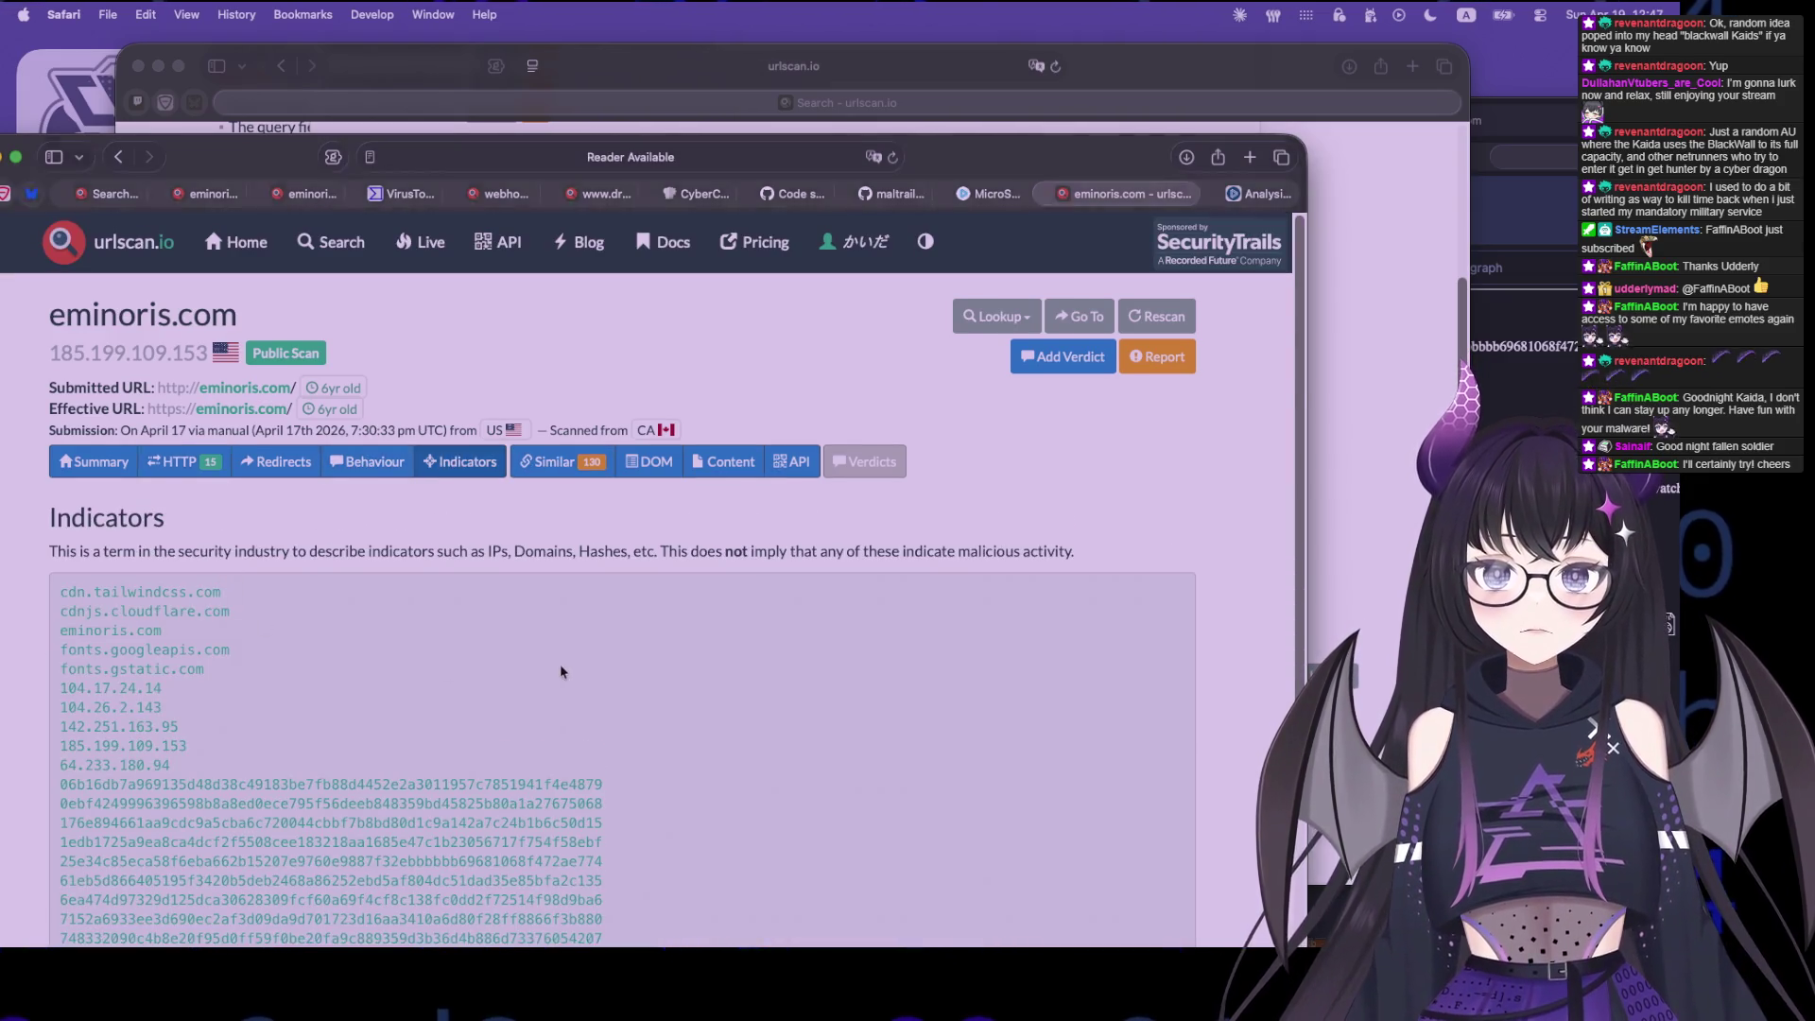
scroll(560, 671, down, 5)
scroll(448, 737, up, 5)
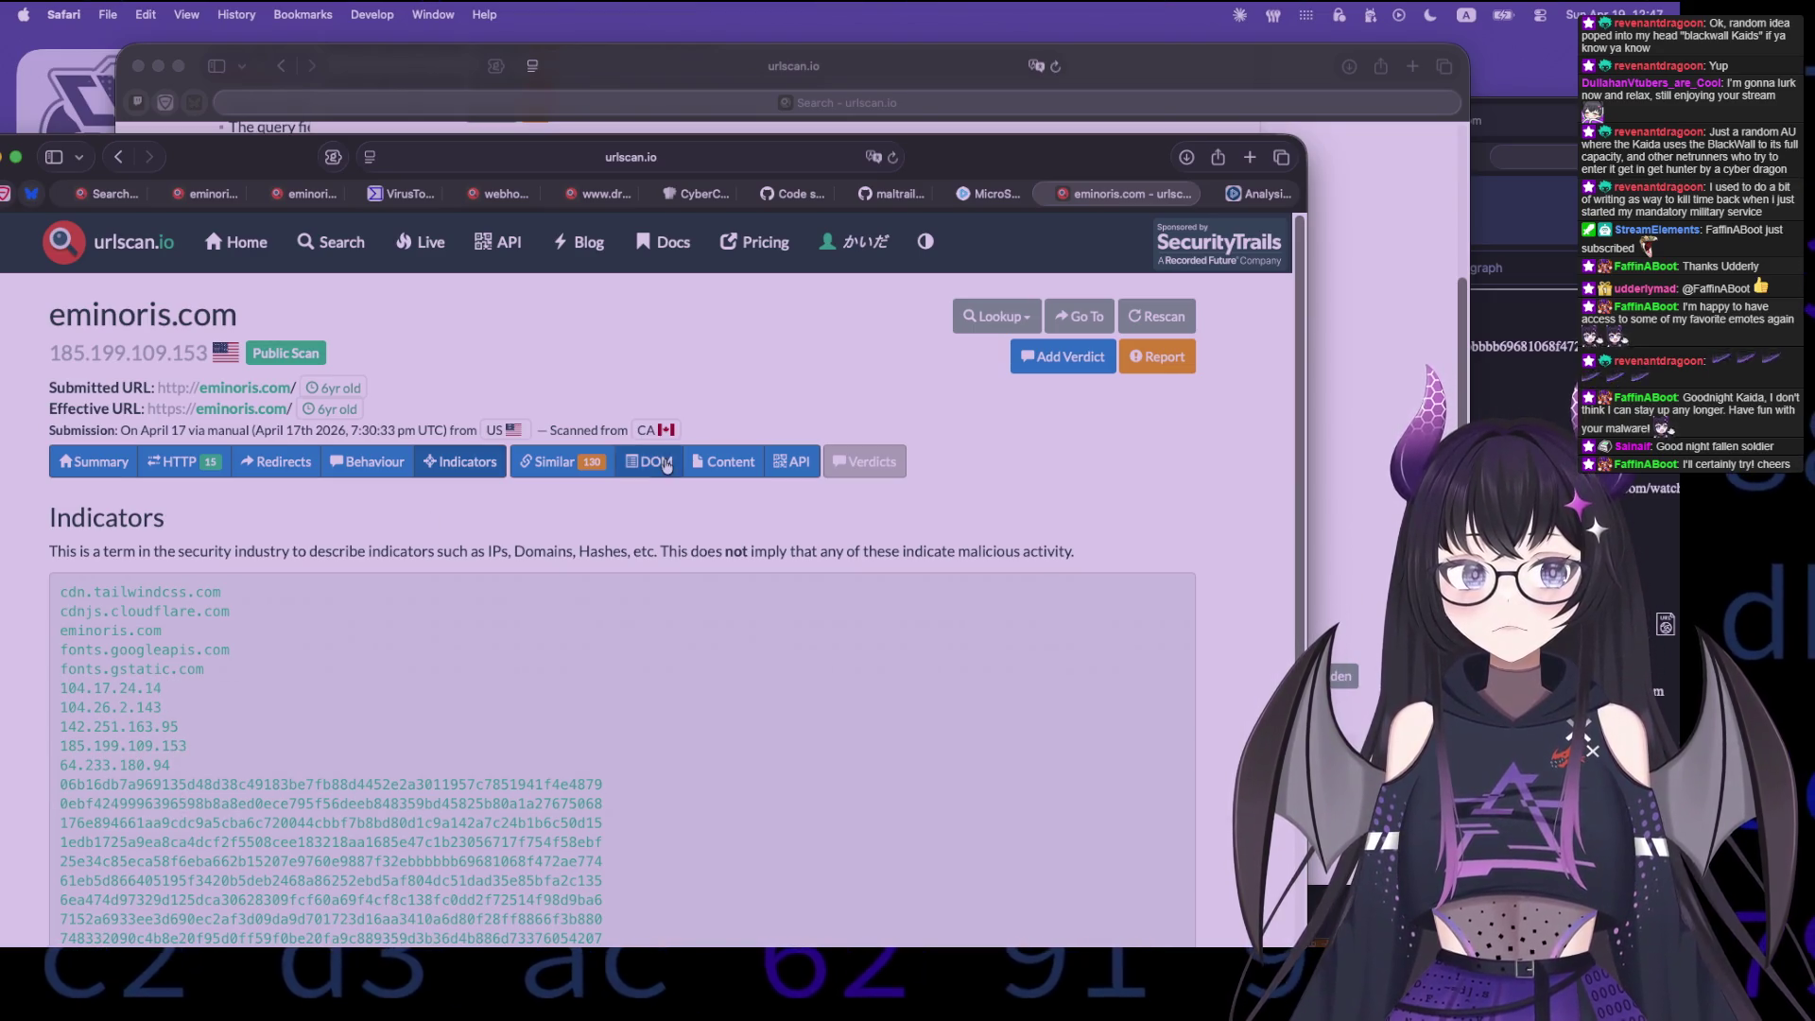
scroll(435, 661, down, 10)
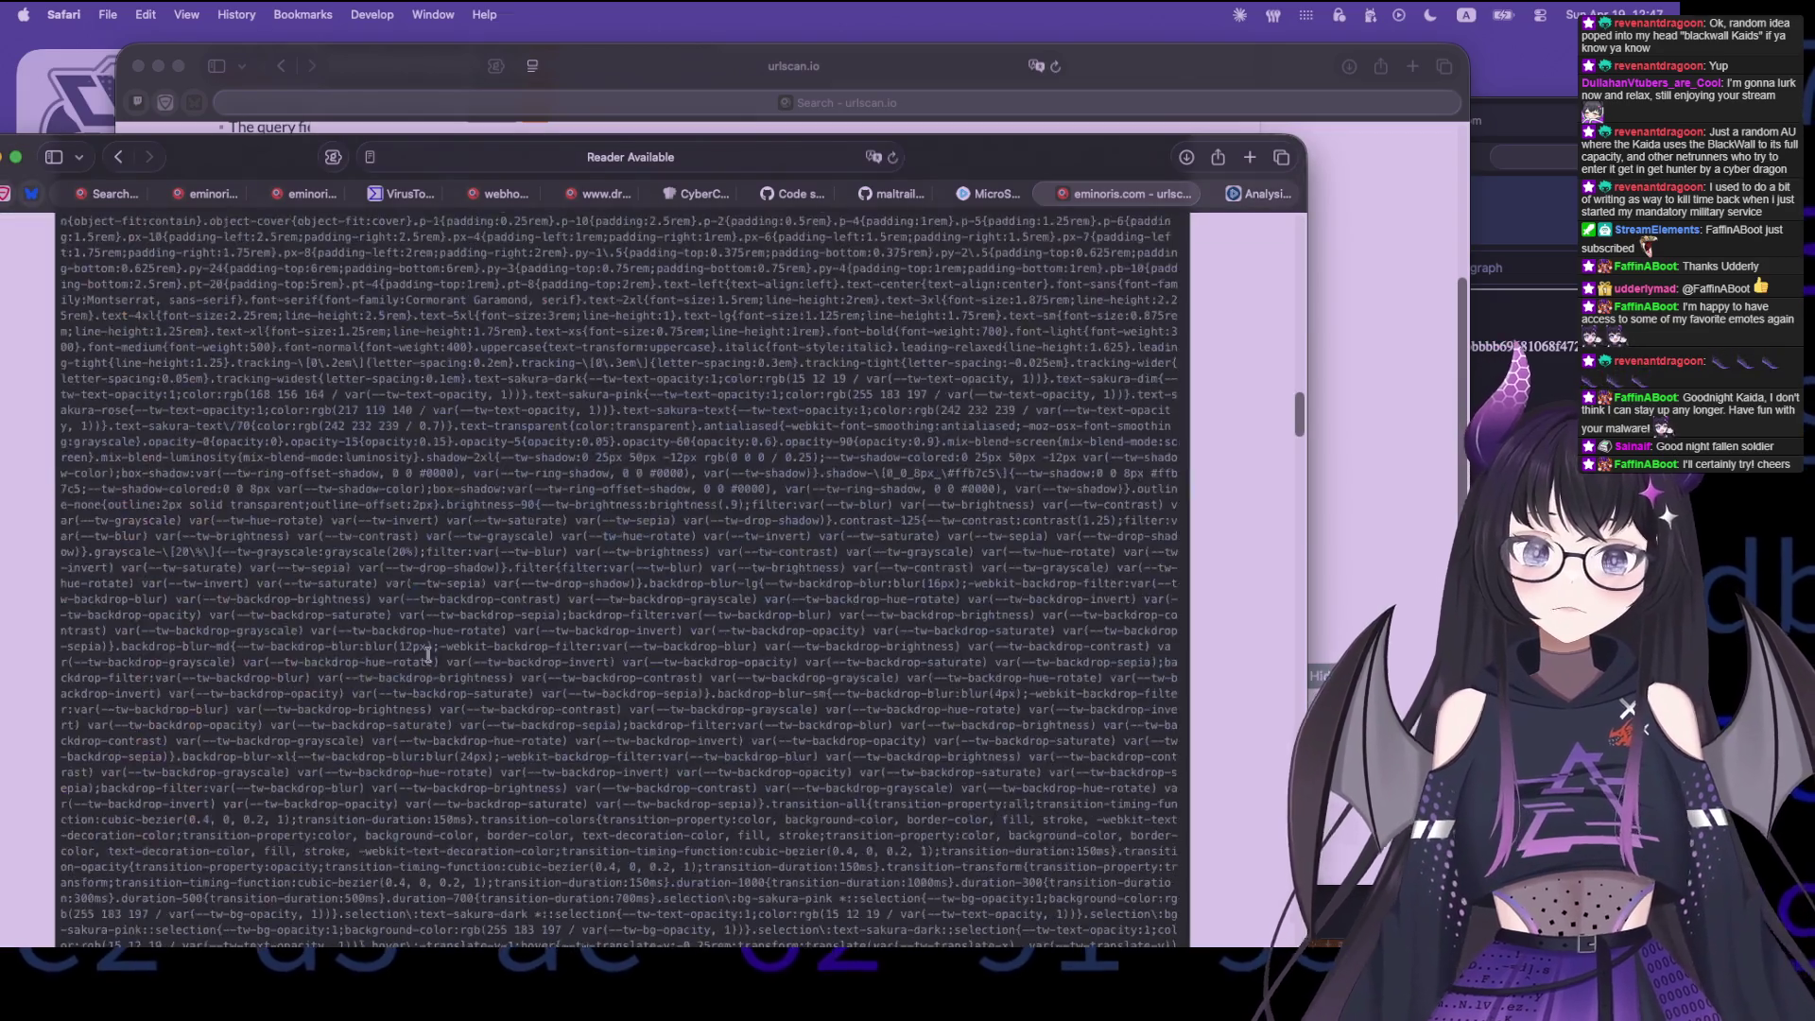
- Scroll the DOM source to read the script functions, including handlePackage
scroll(451, 681, down, 15)
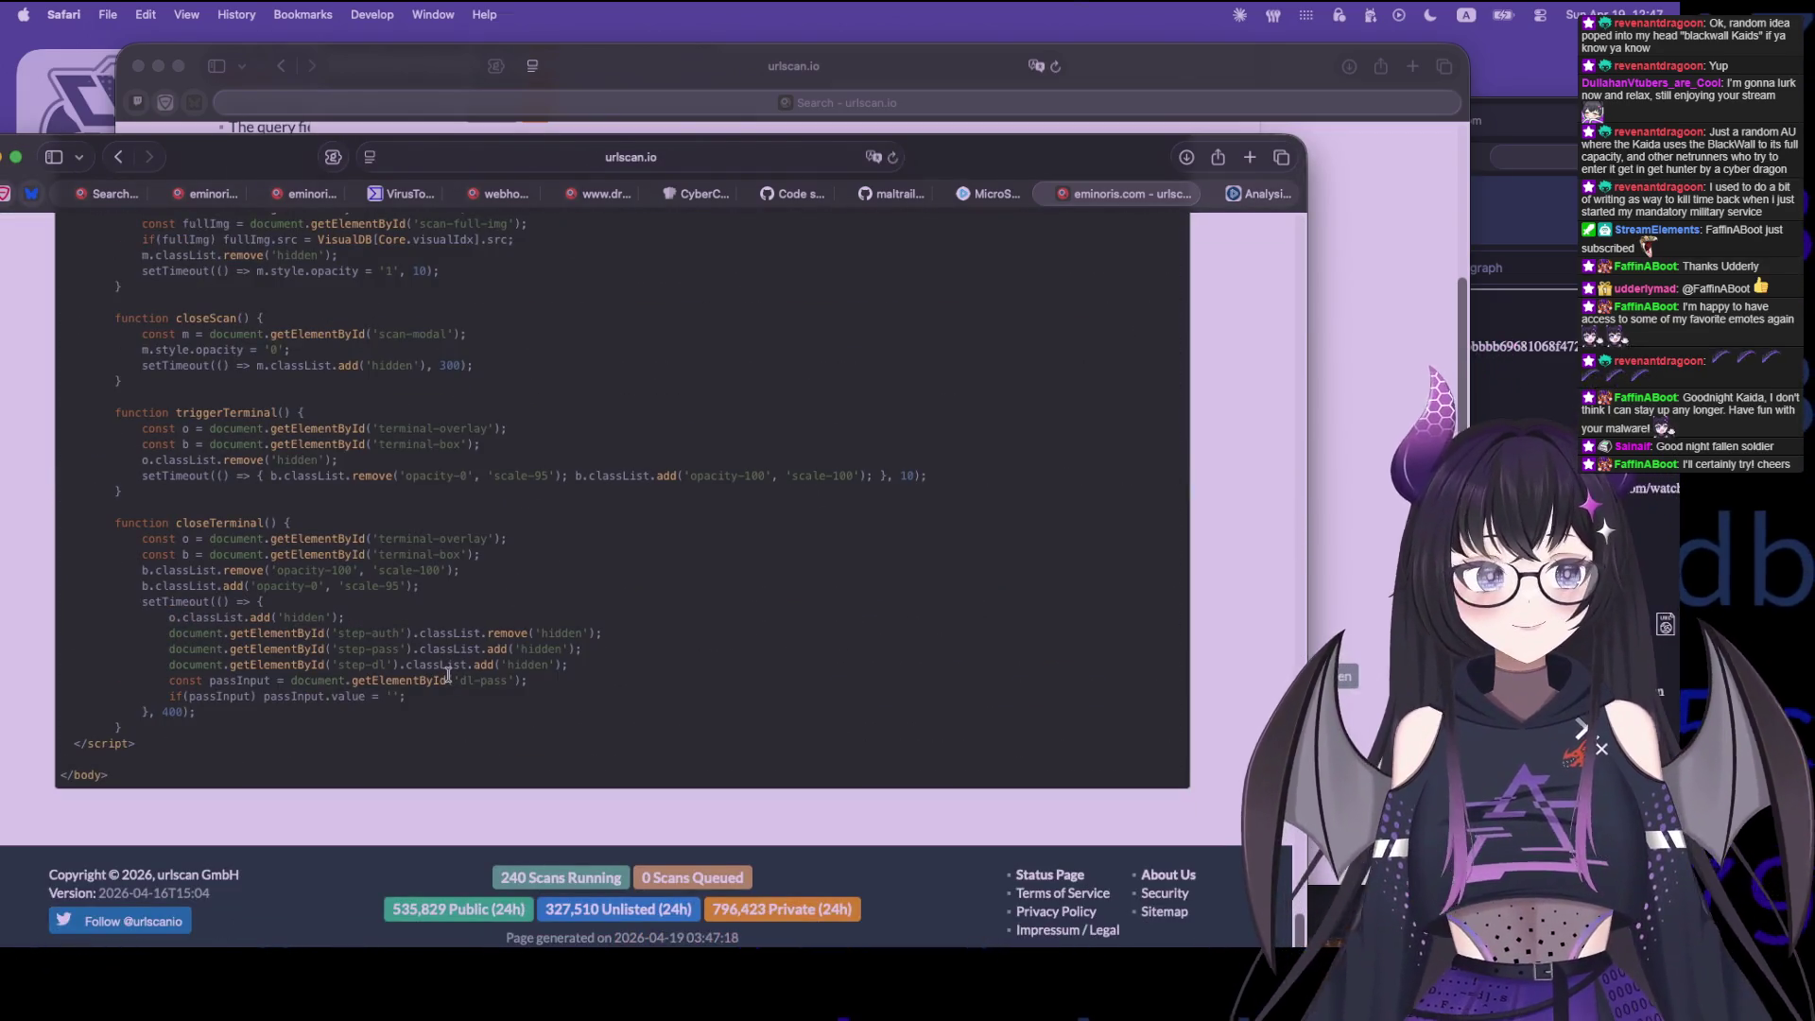
scroll(414, 650, up, 3)
scroll(413, 651, up, 8)
scroll(413, 650, up, 10)
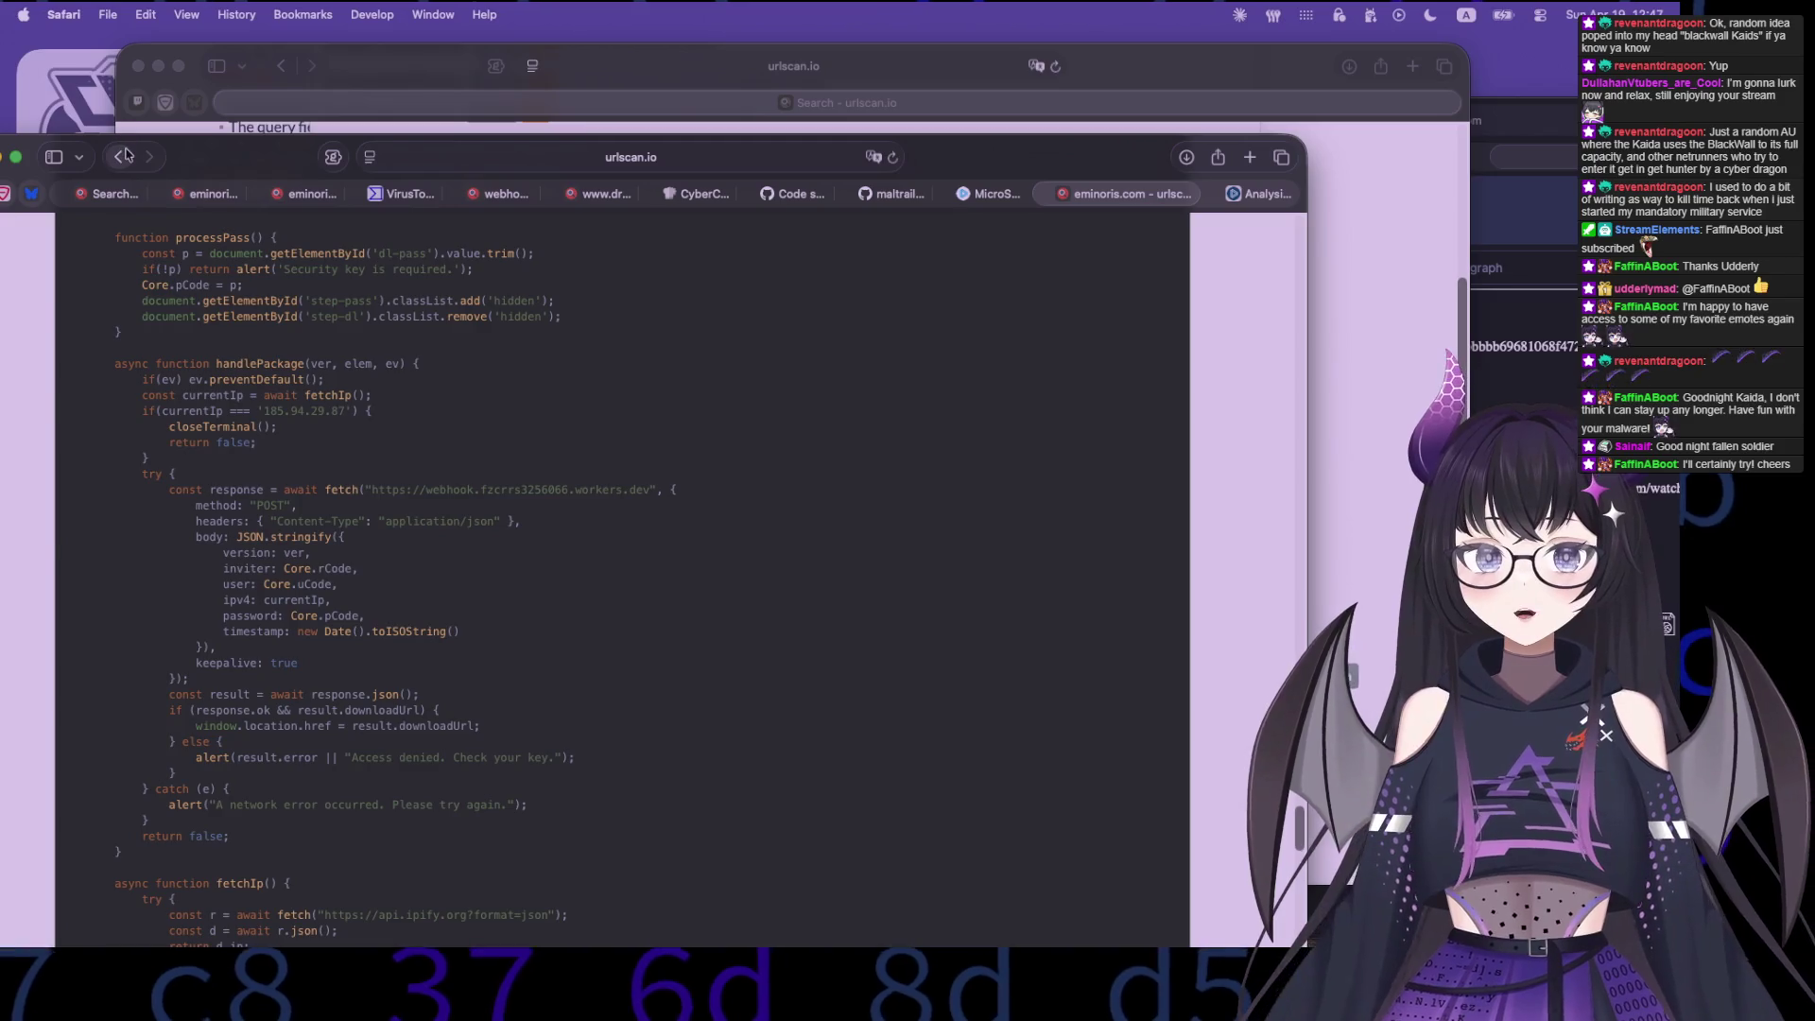
- Go back to the Indicators list and open the scan's page text content
click(126, 156)
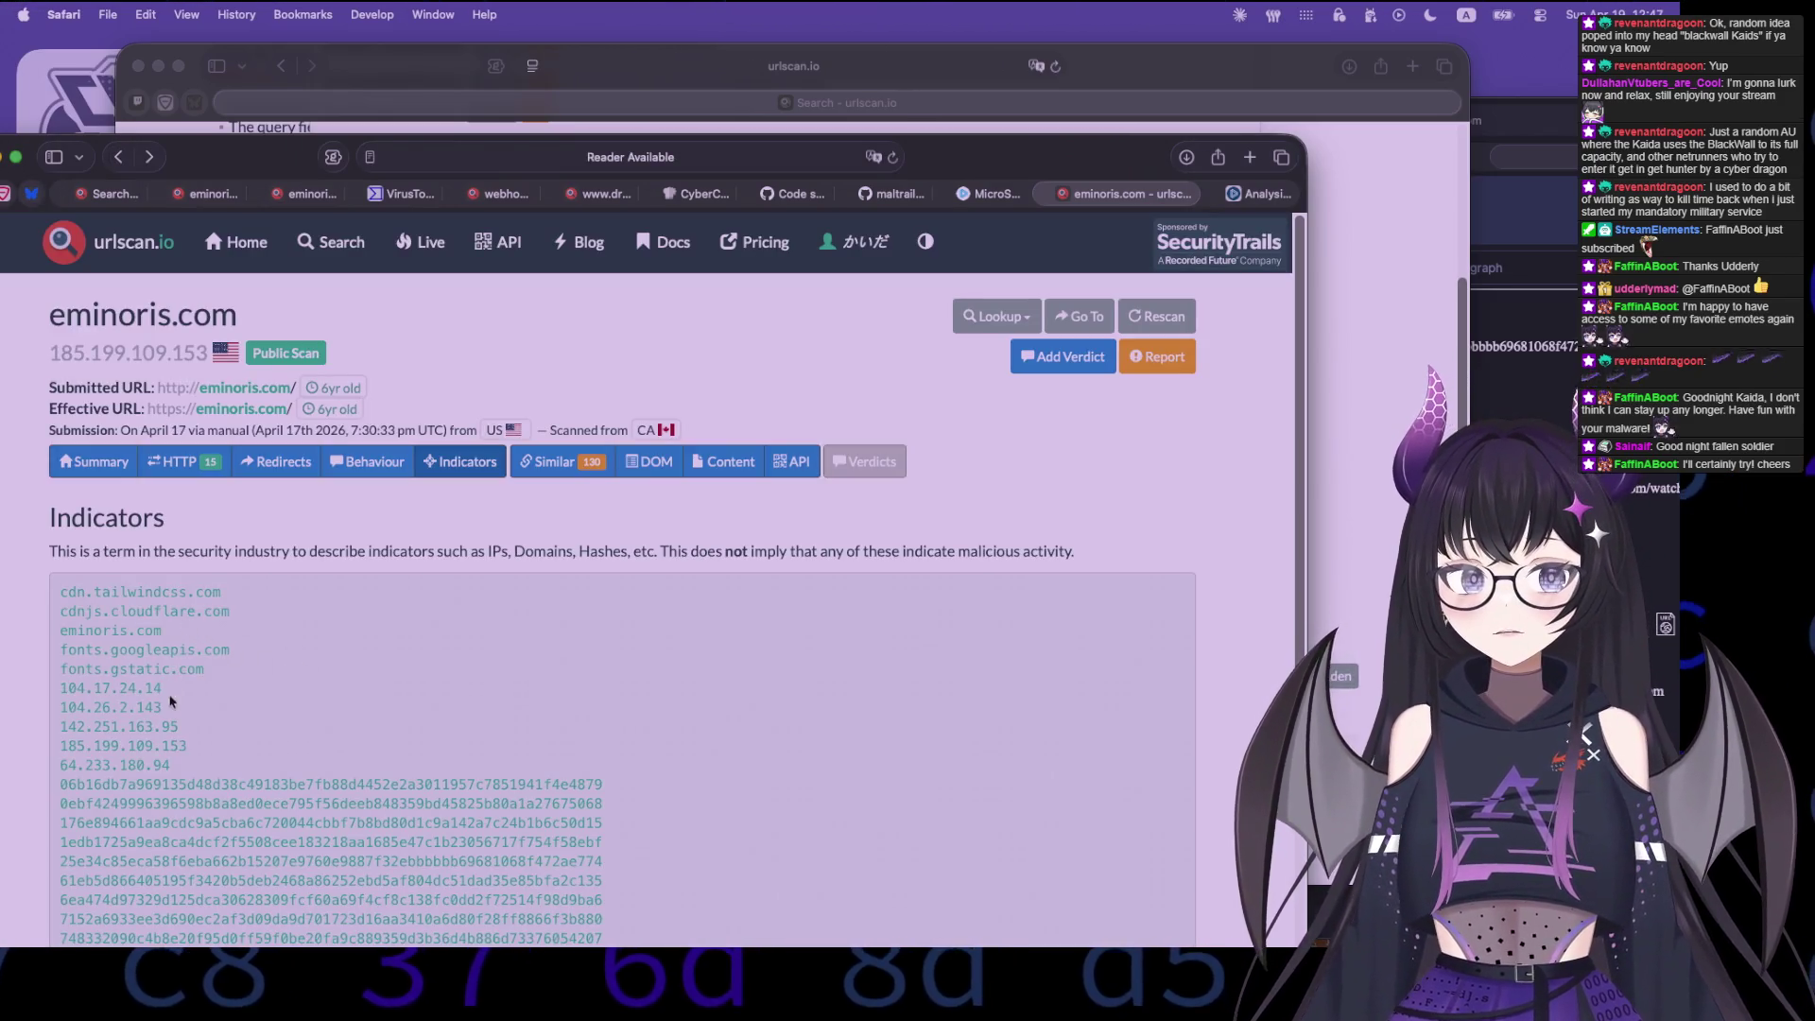
scroll(495, 661, down, 5)
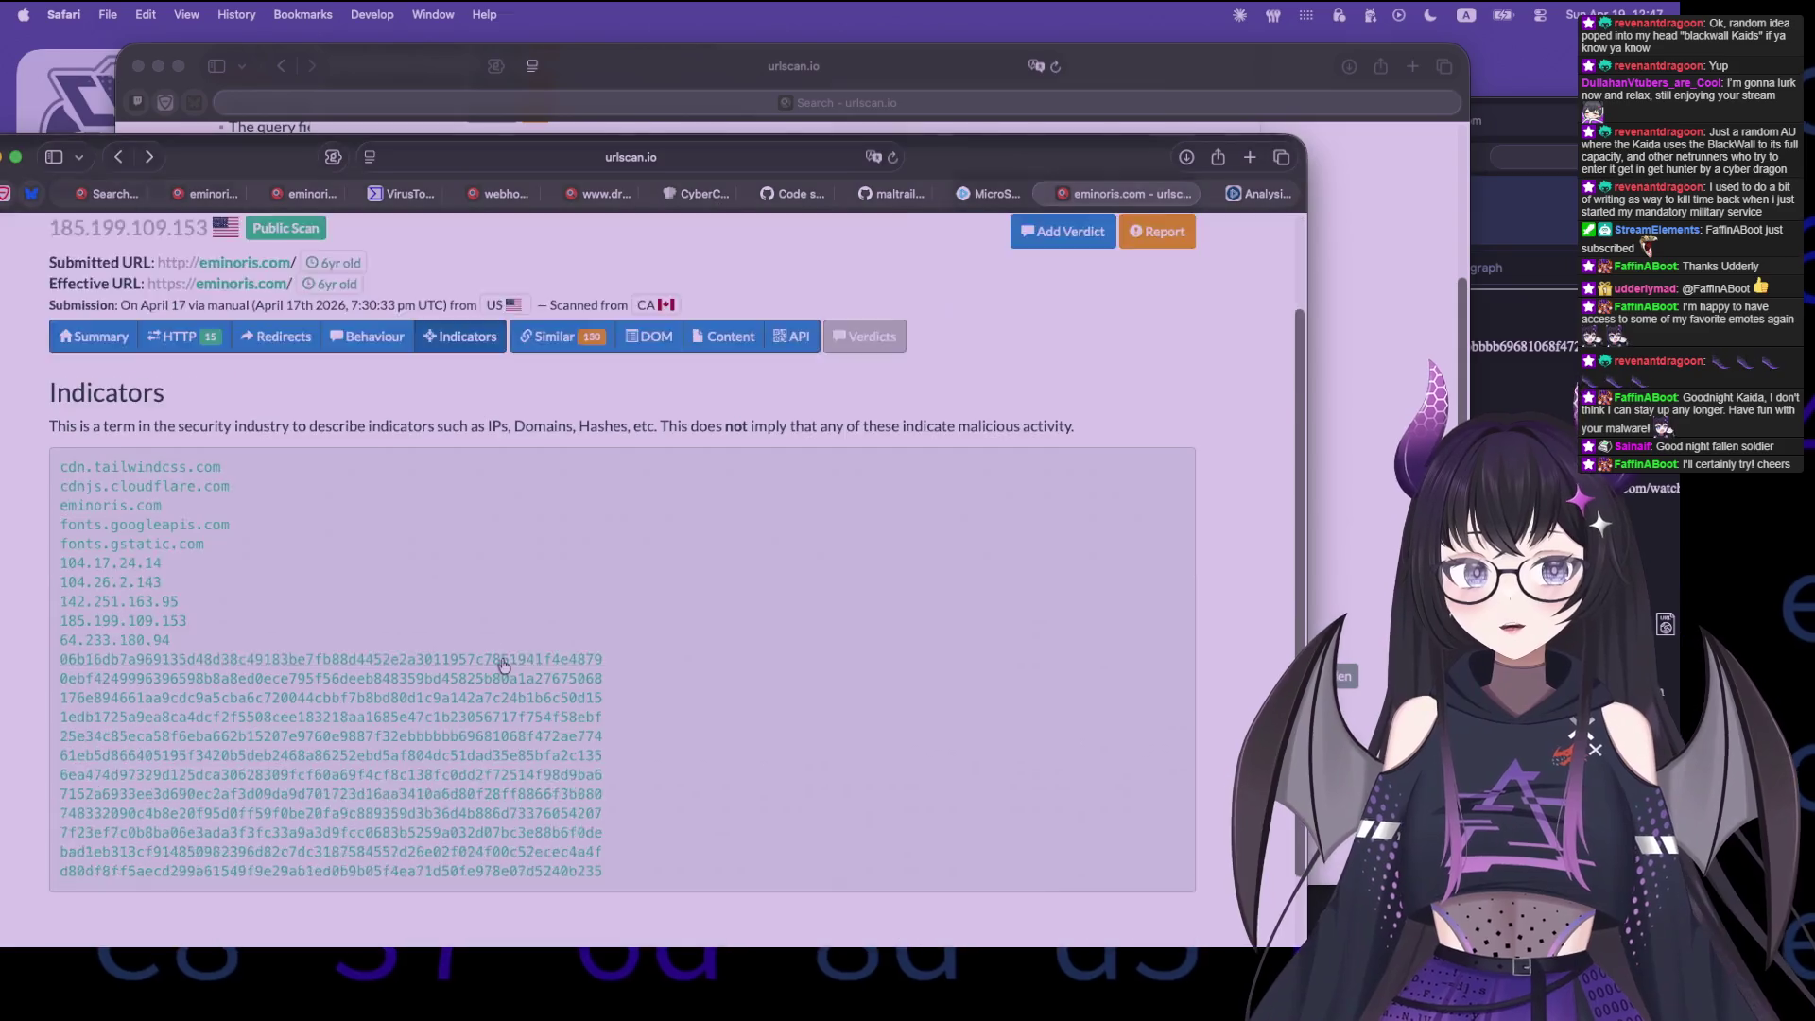
scroll(839, 616, up, 5)
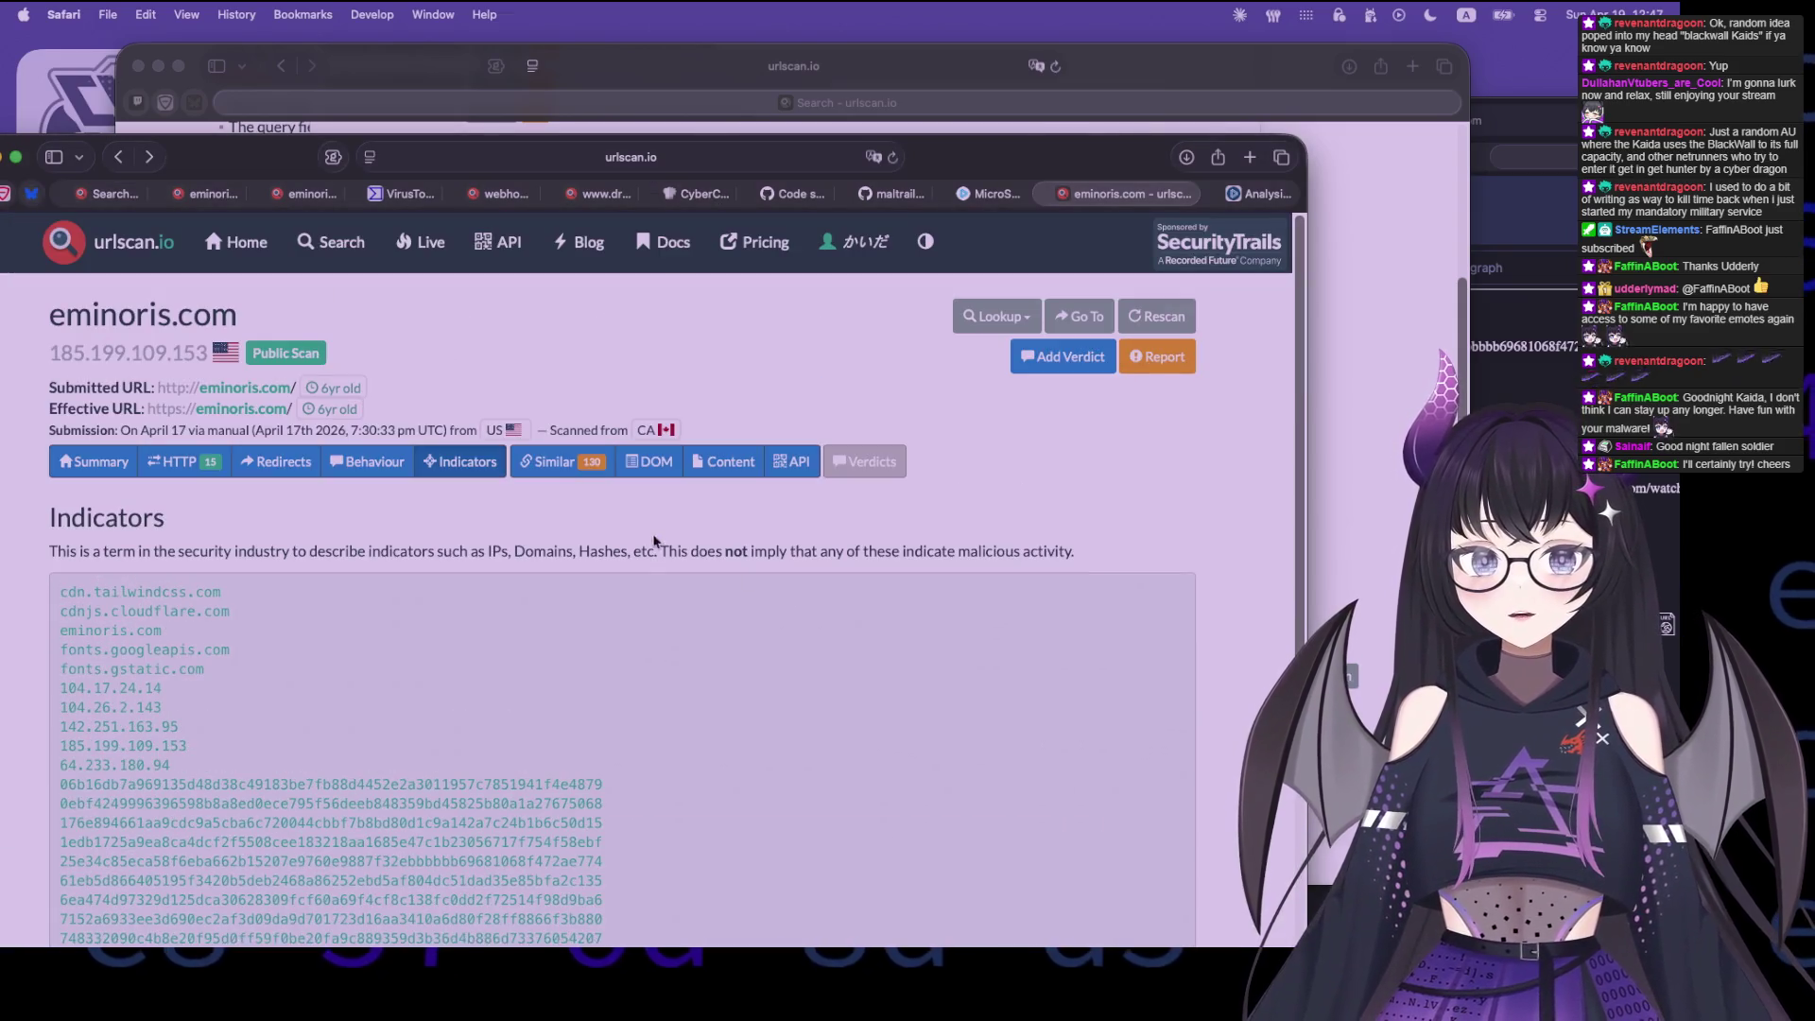
click(727, 470)
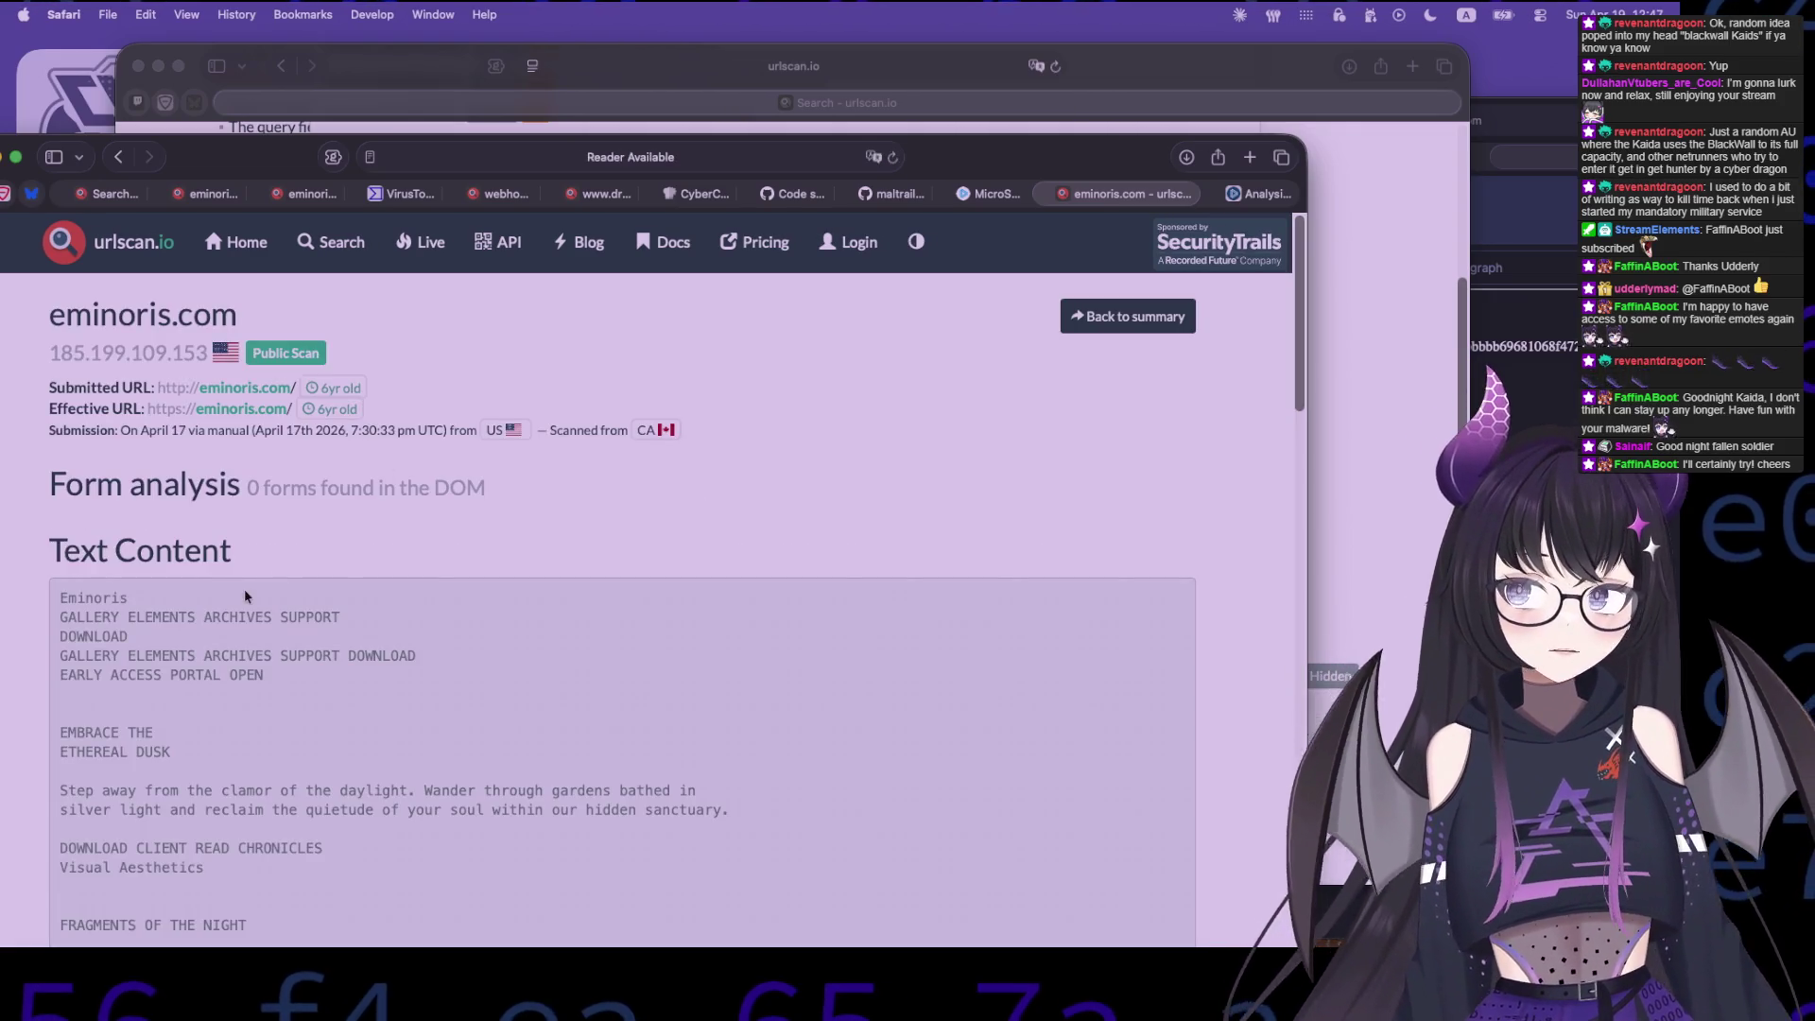
scroll(246, 596, down, 15)
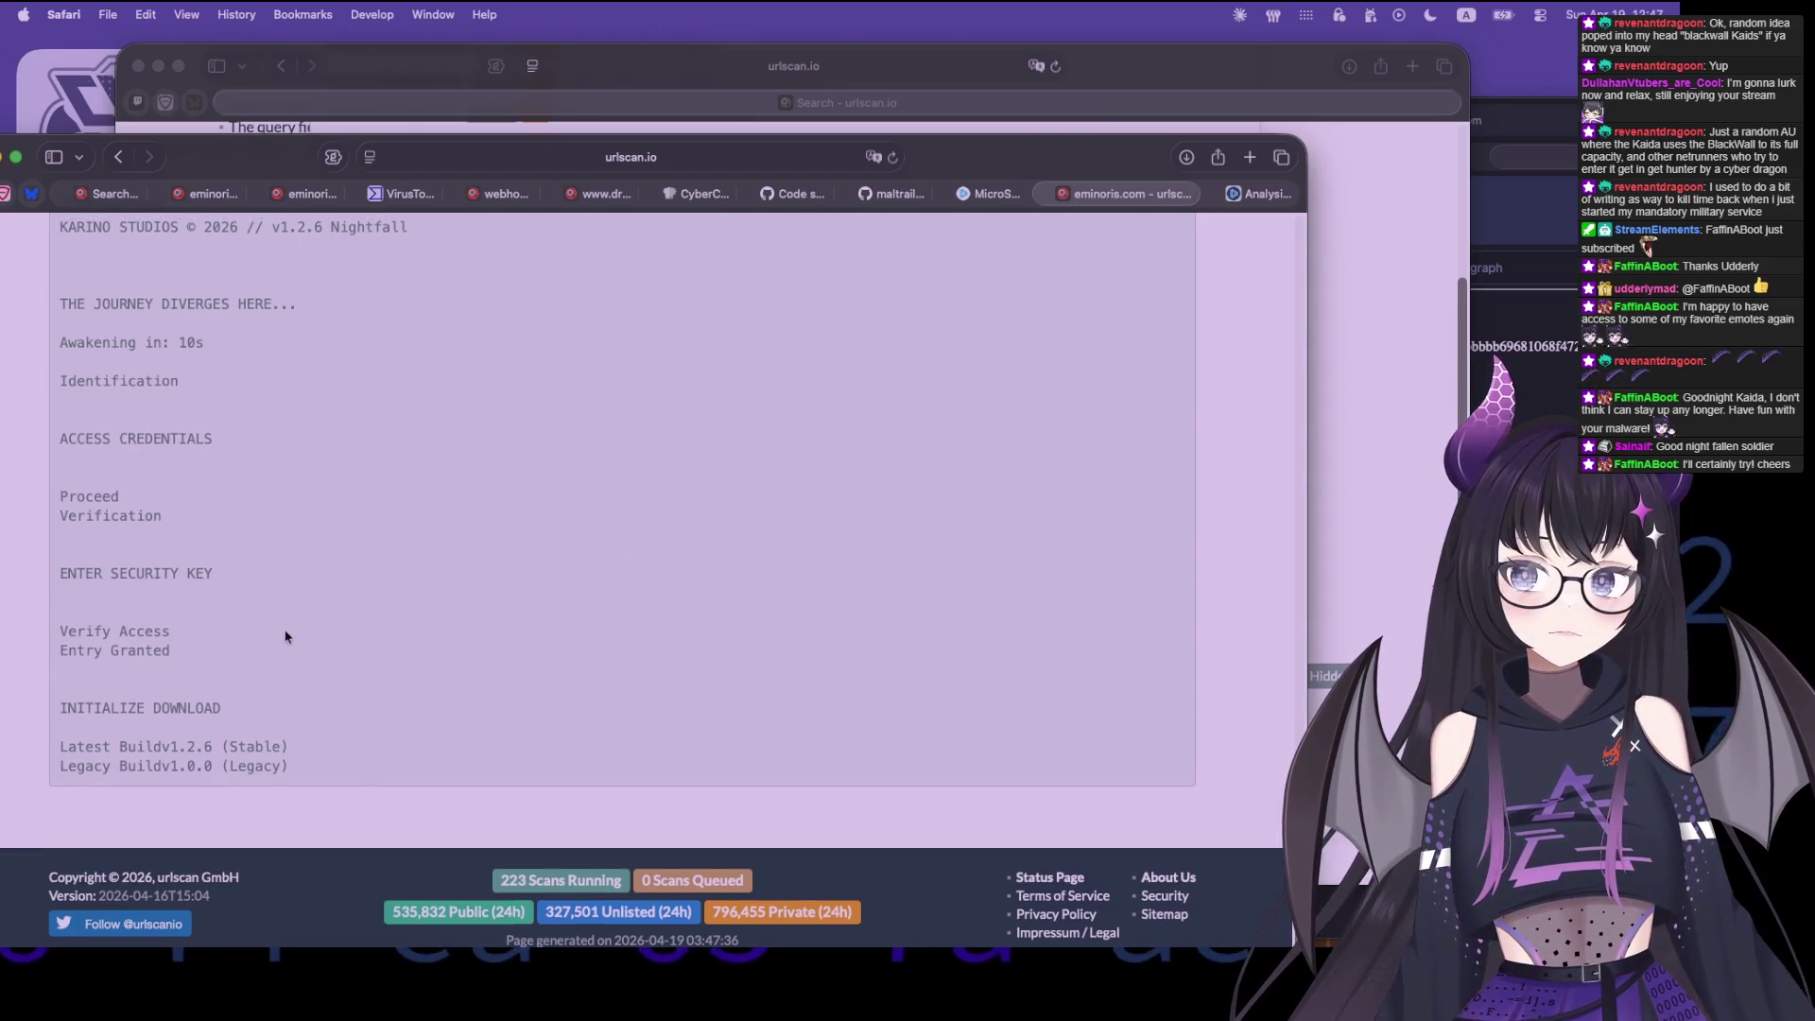
scroll(246, 620, up, 1)
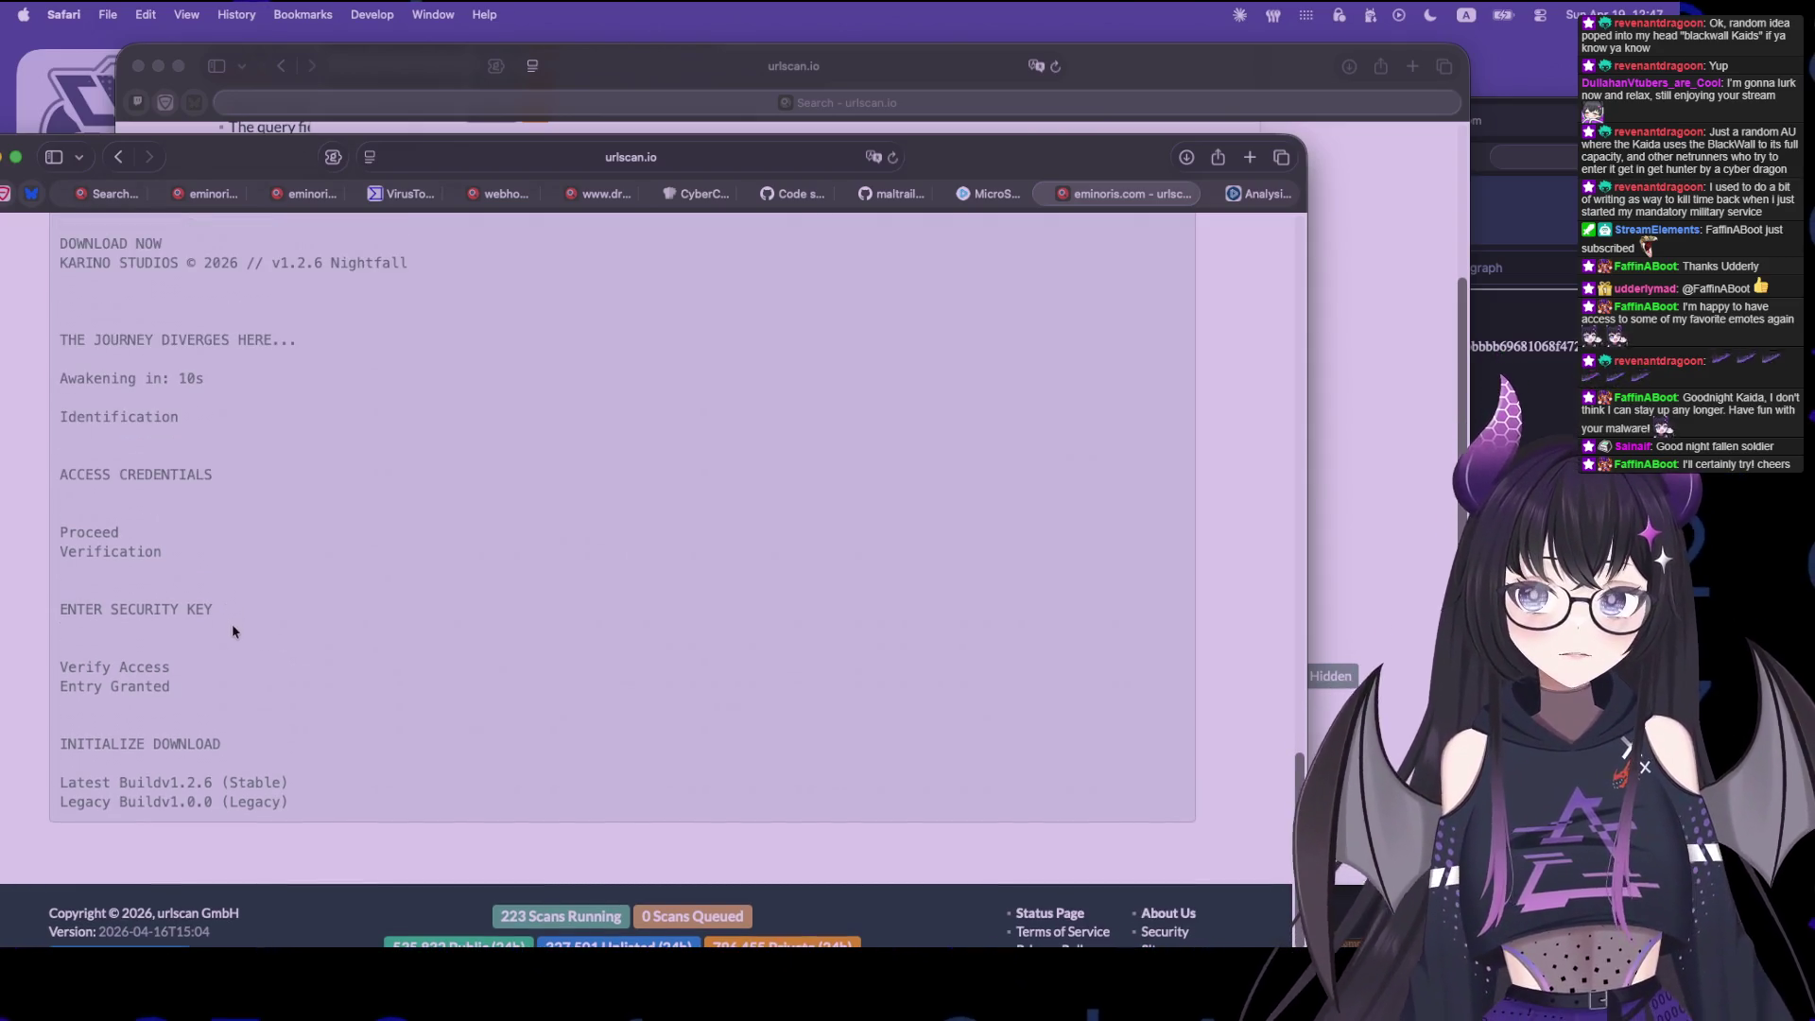
scroll(234, 631, up, 6)
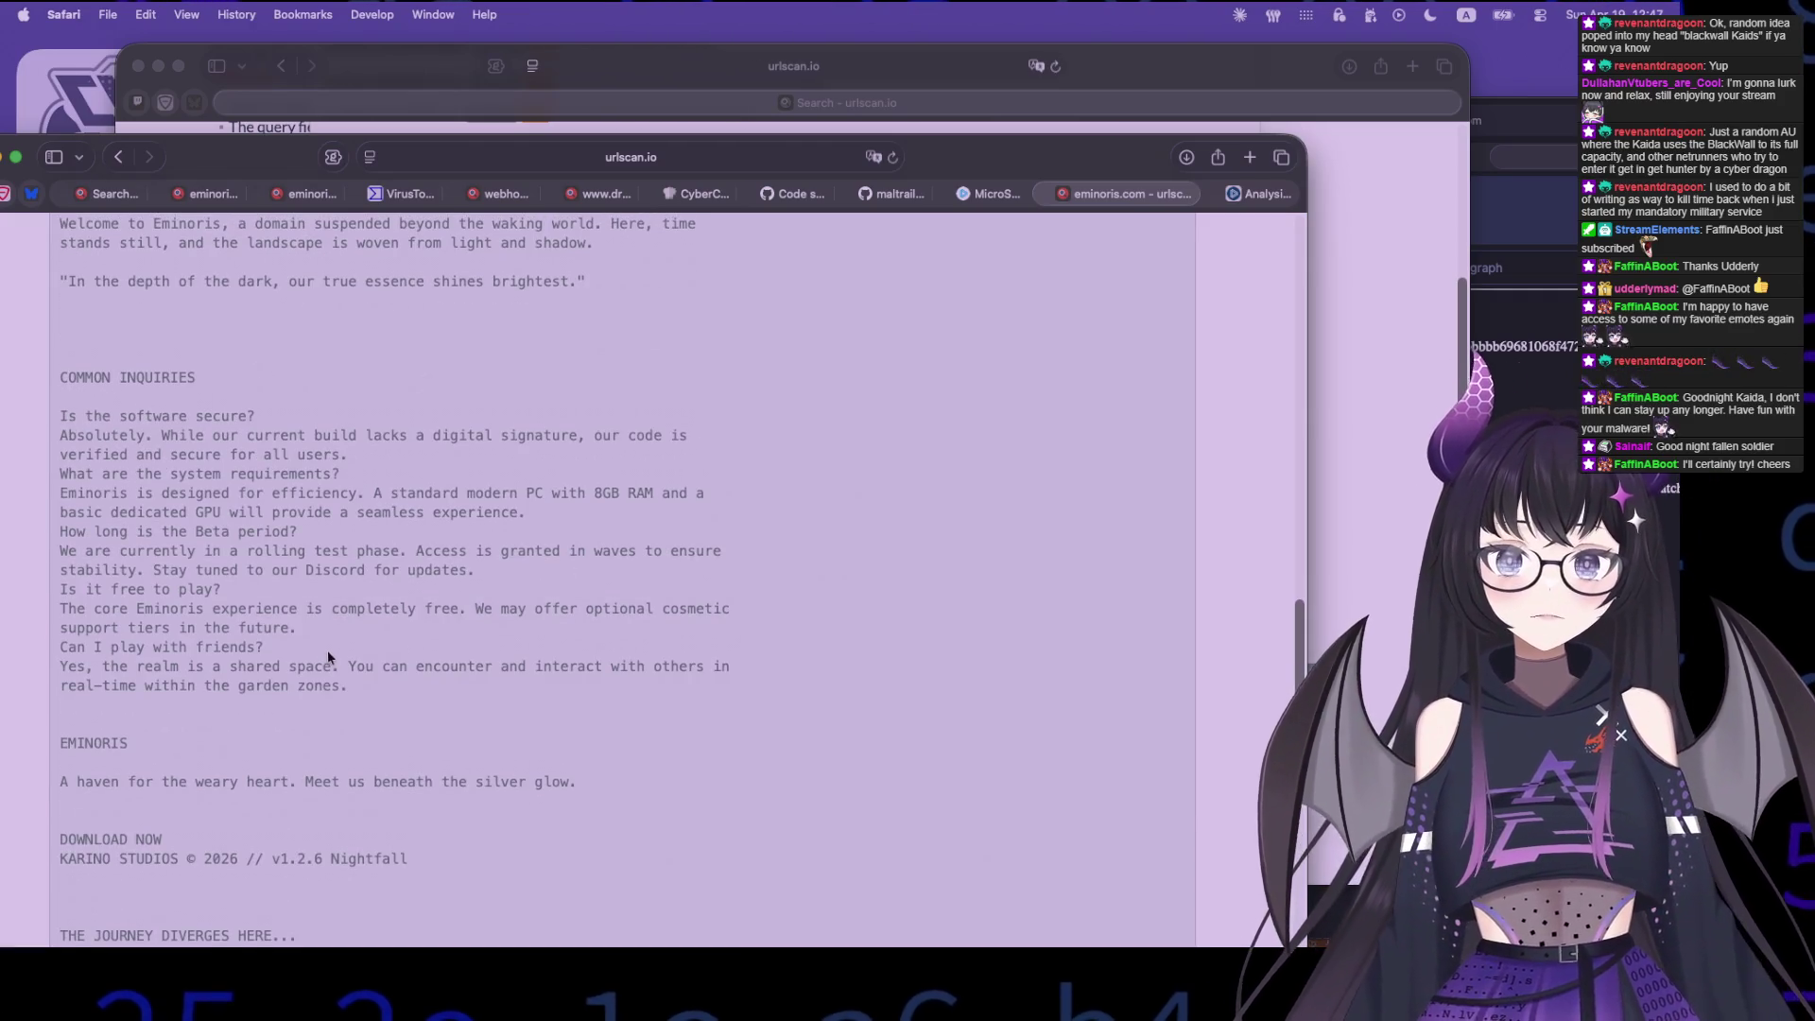
drag(379, 397, 466, 722)
click(466, 722)
mouse_move(349, 454)
mouse_down()
mouse_move(127, 449)
mouse_move(62, 435)
mouse_move(56, 416)
mouse_up()
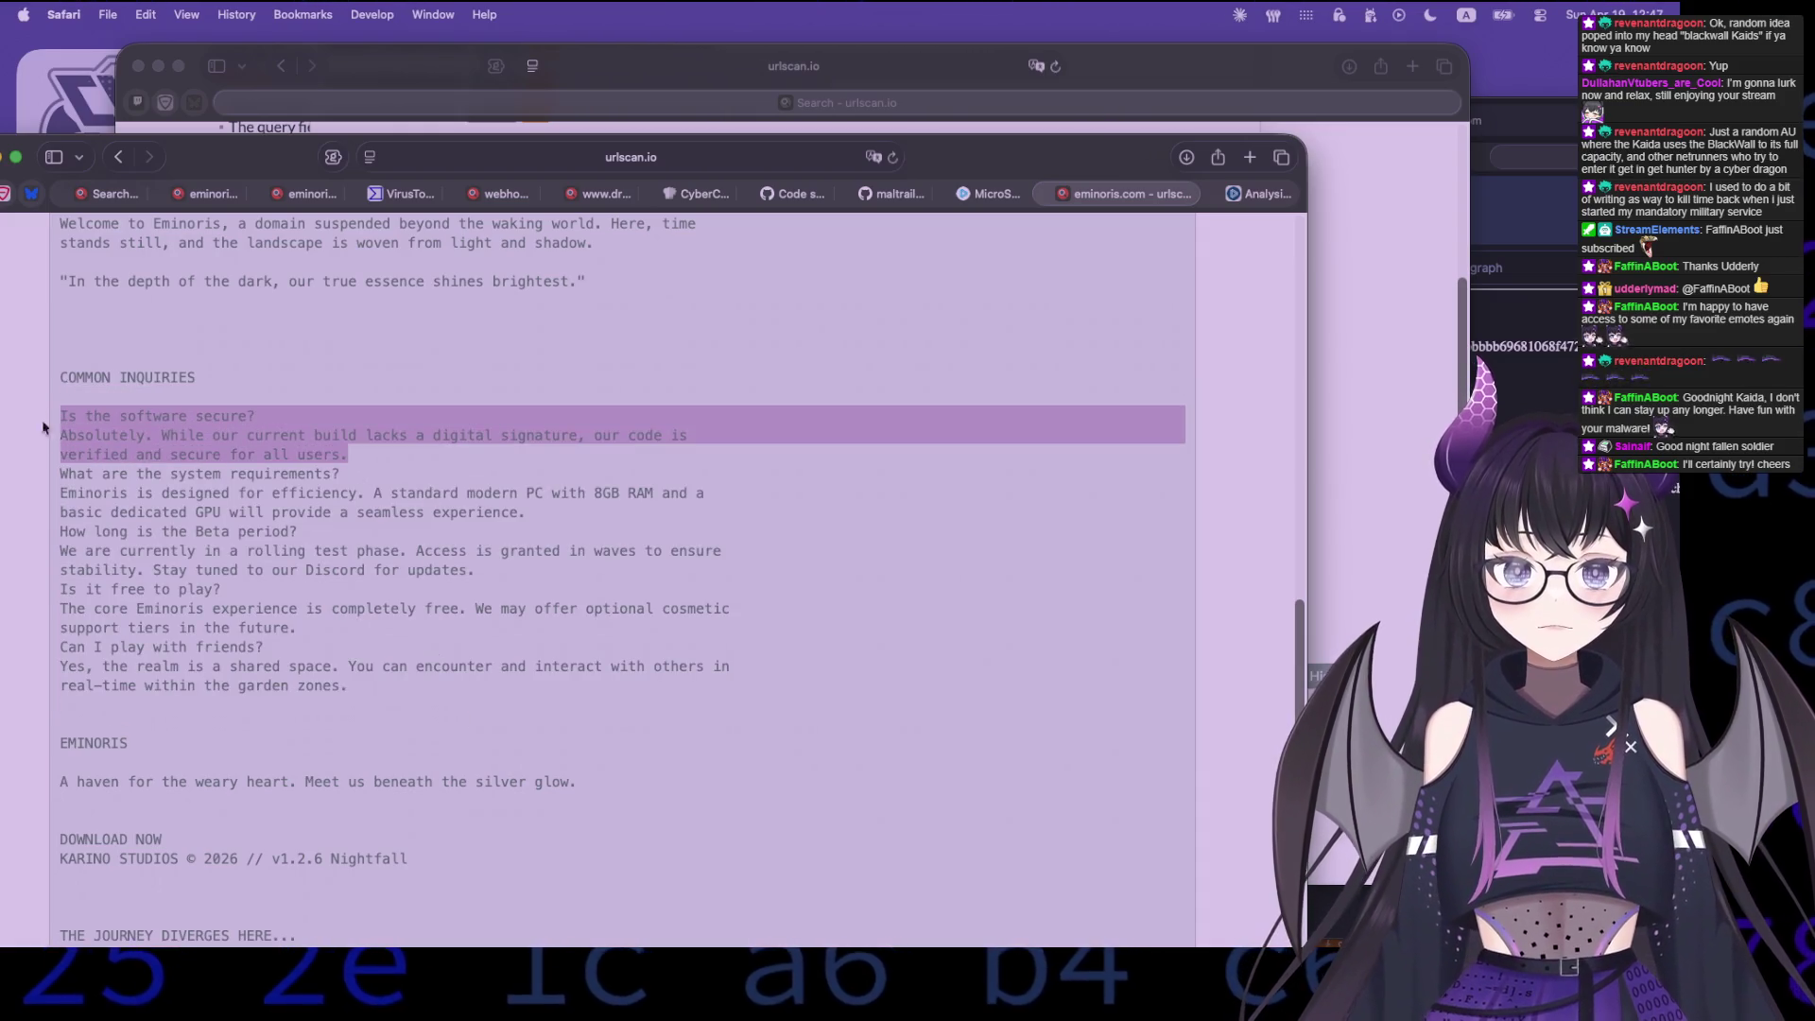
click(377, 740)
scroll(433, 791, up, 5)
scroll(432, 792, up, 10)
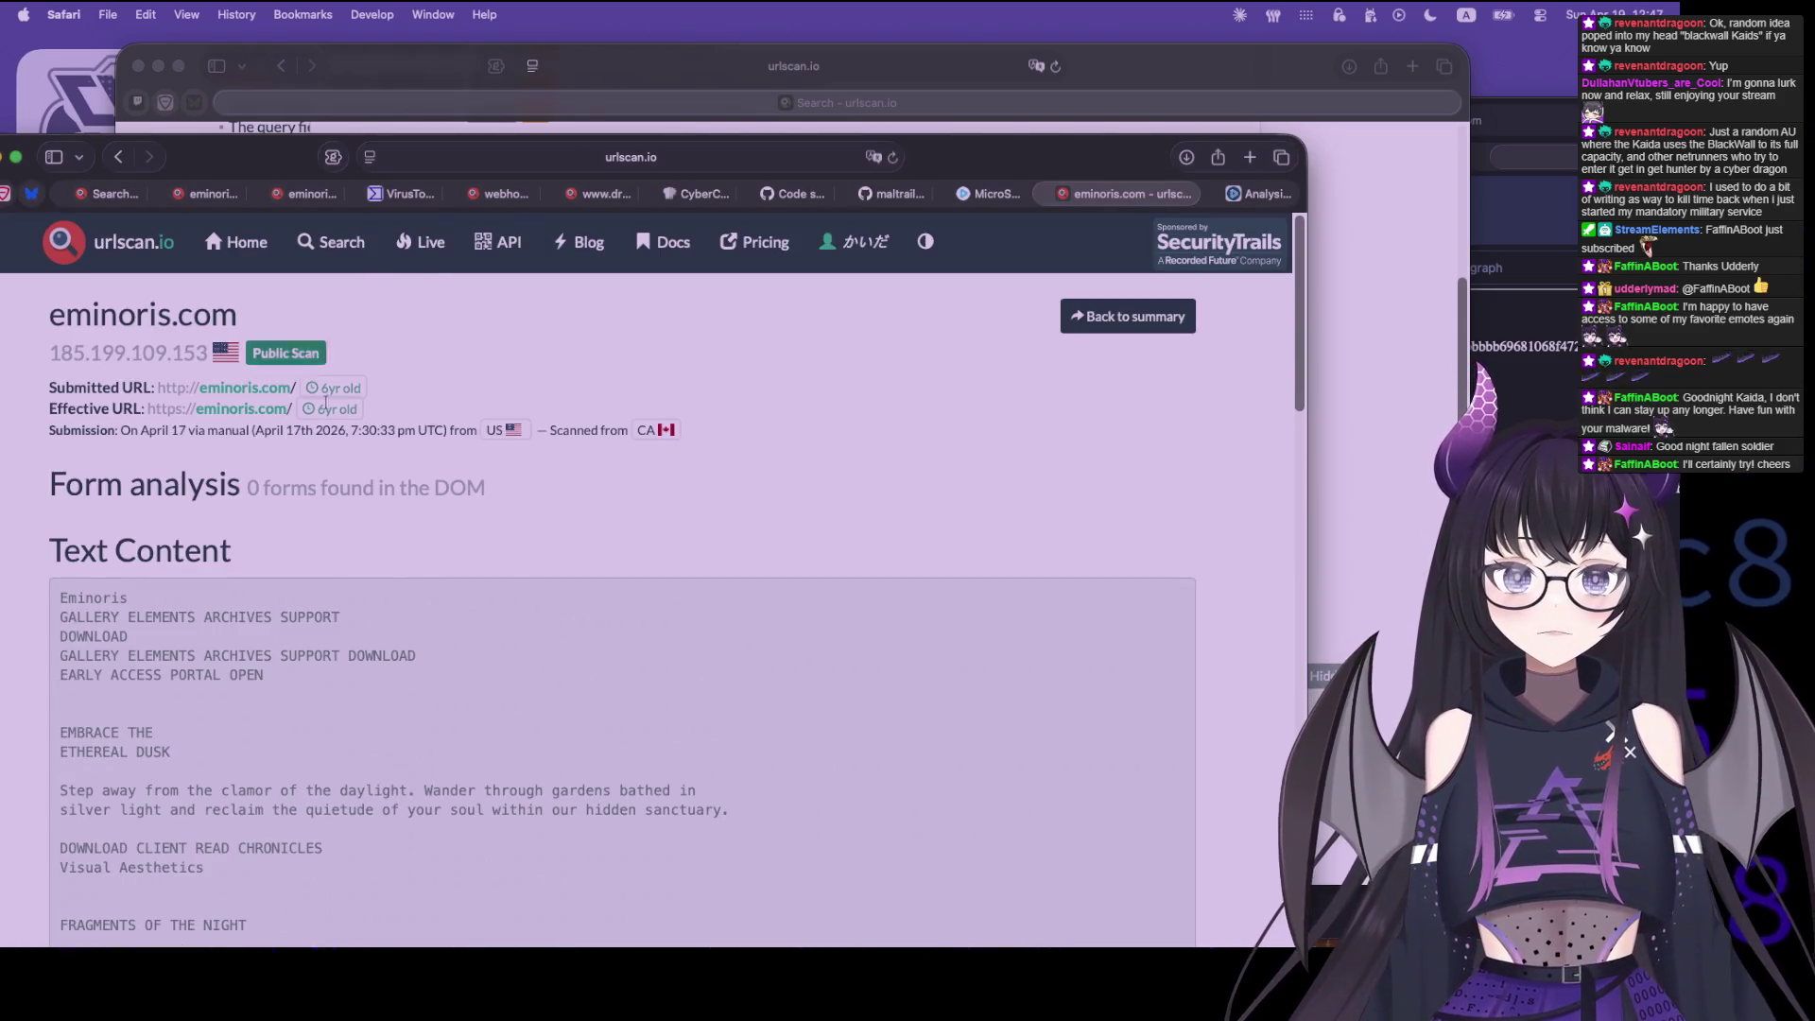
key(super+bracketleft)
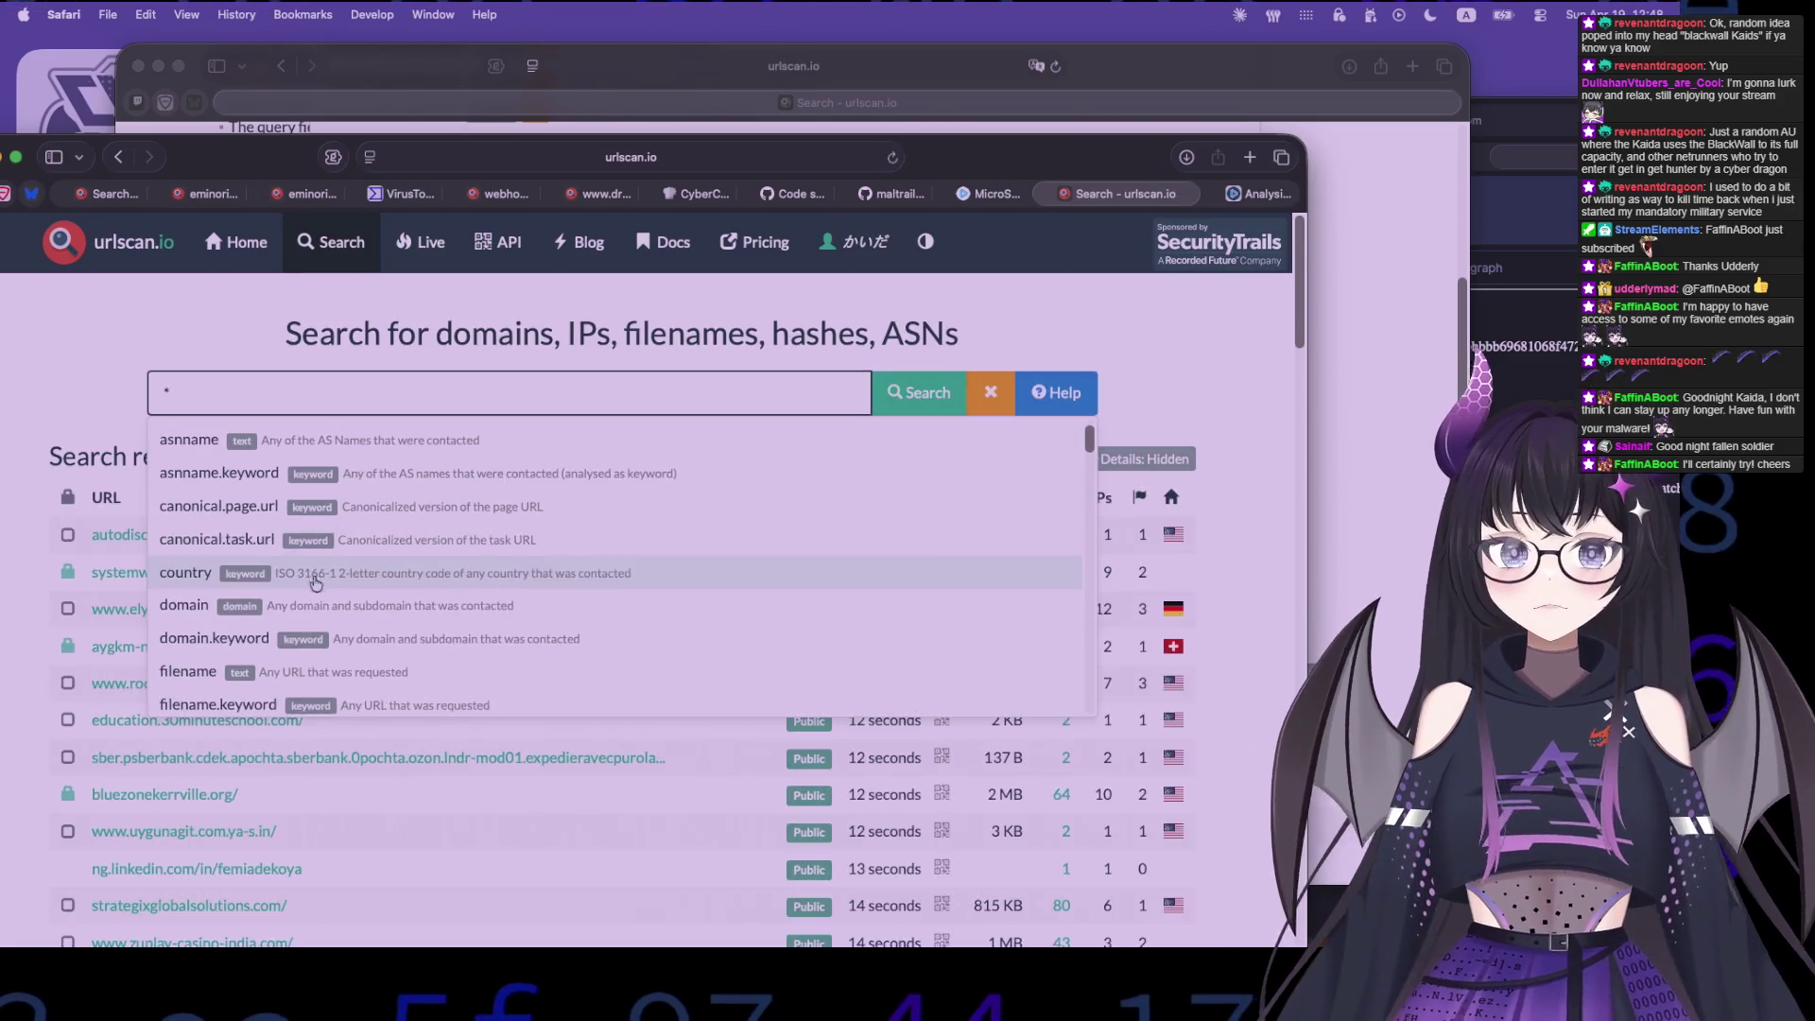
- Scroll the search field dropdown from asnname to visible.brandname, then dismiss it
scroll(407, 605, down, 3)
scroll(427, 624, down, 2)
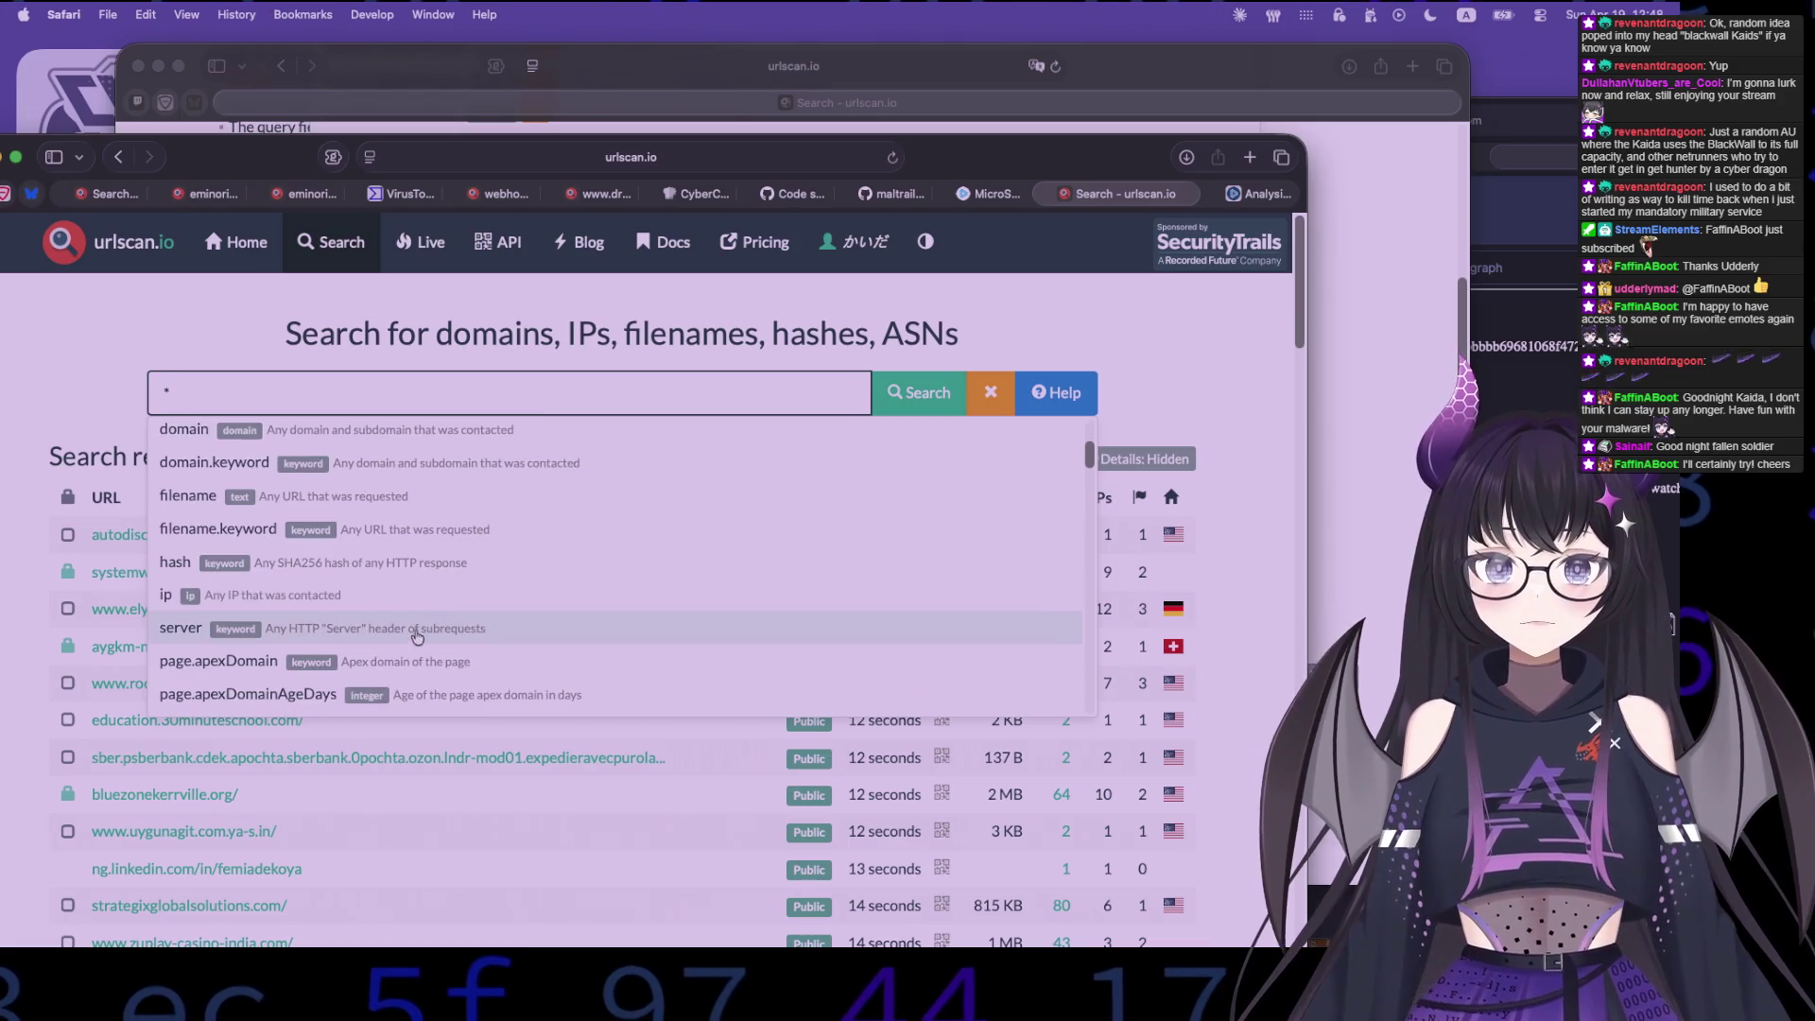
scroll(529, 648, down, 5)
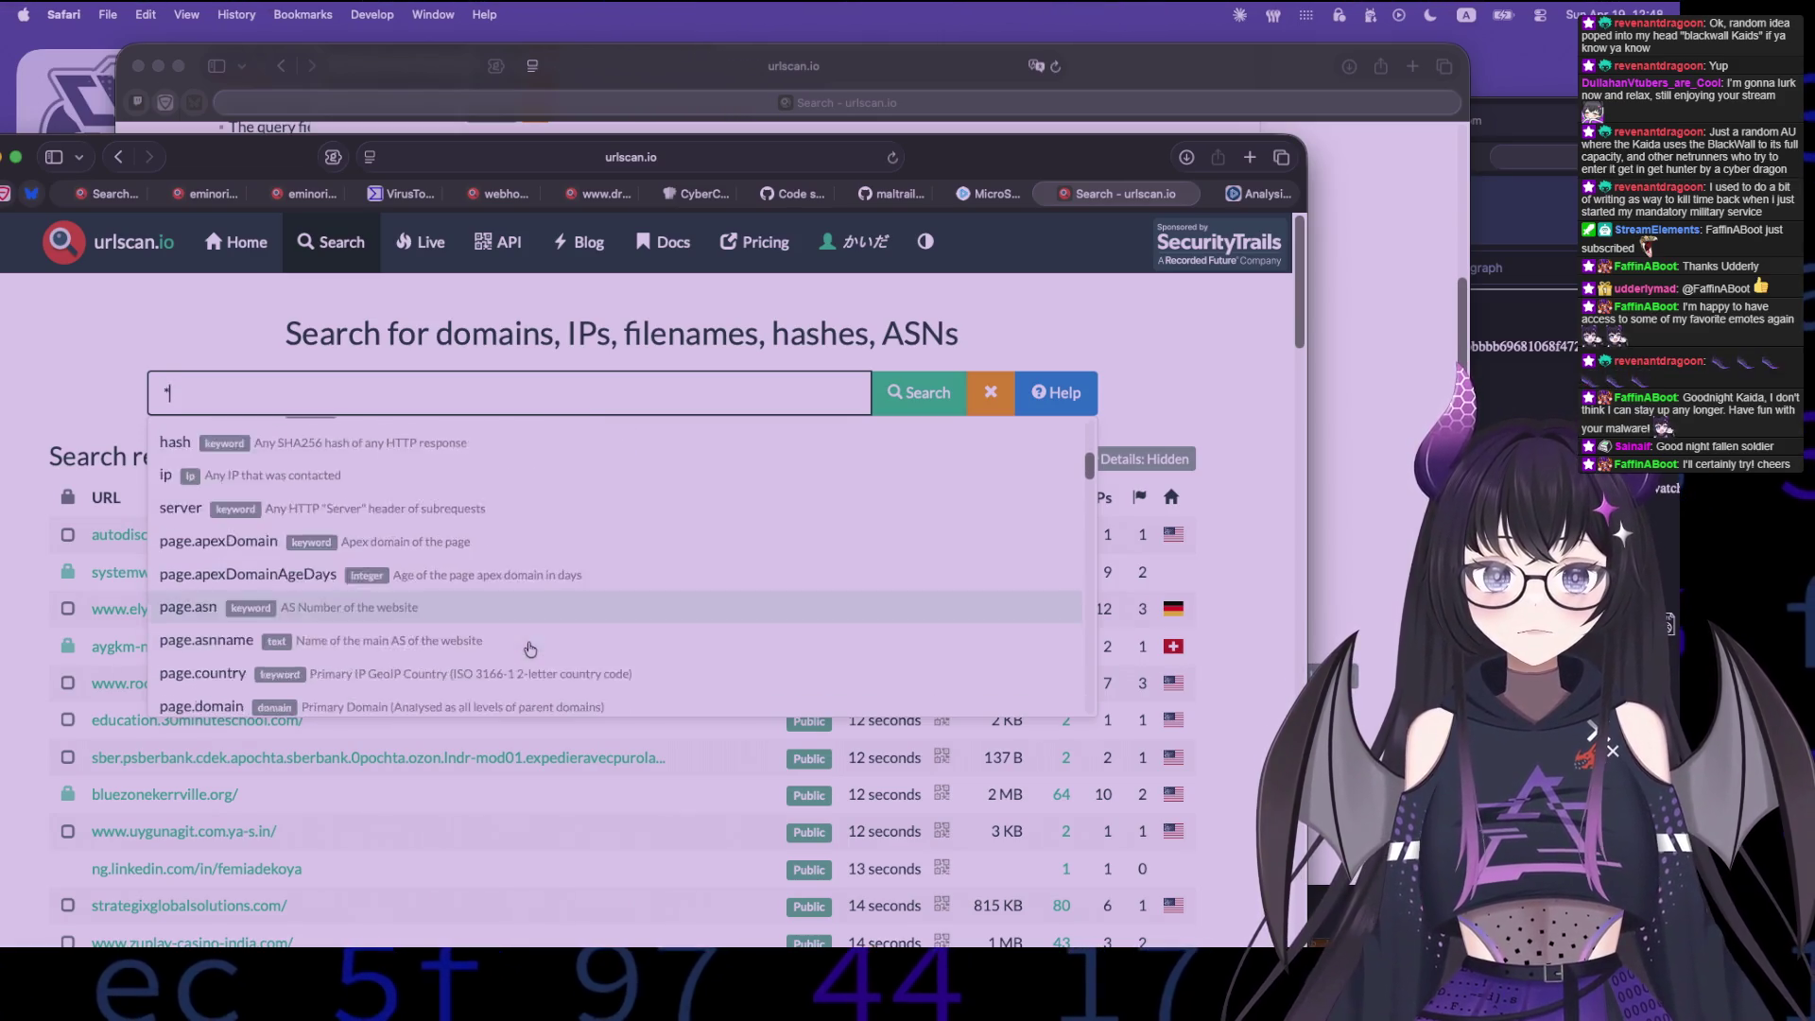
scroll(532, 639, down, 2)
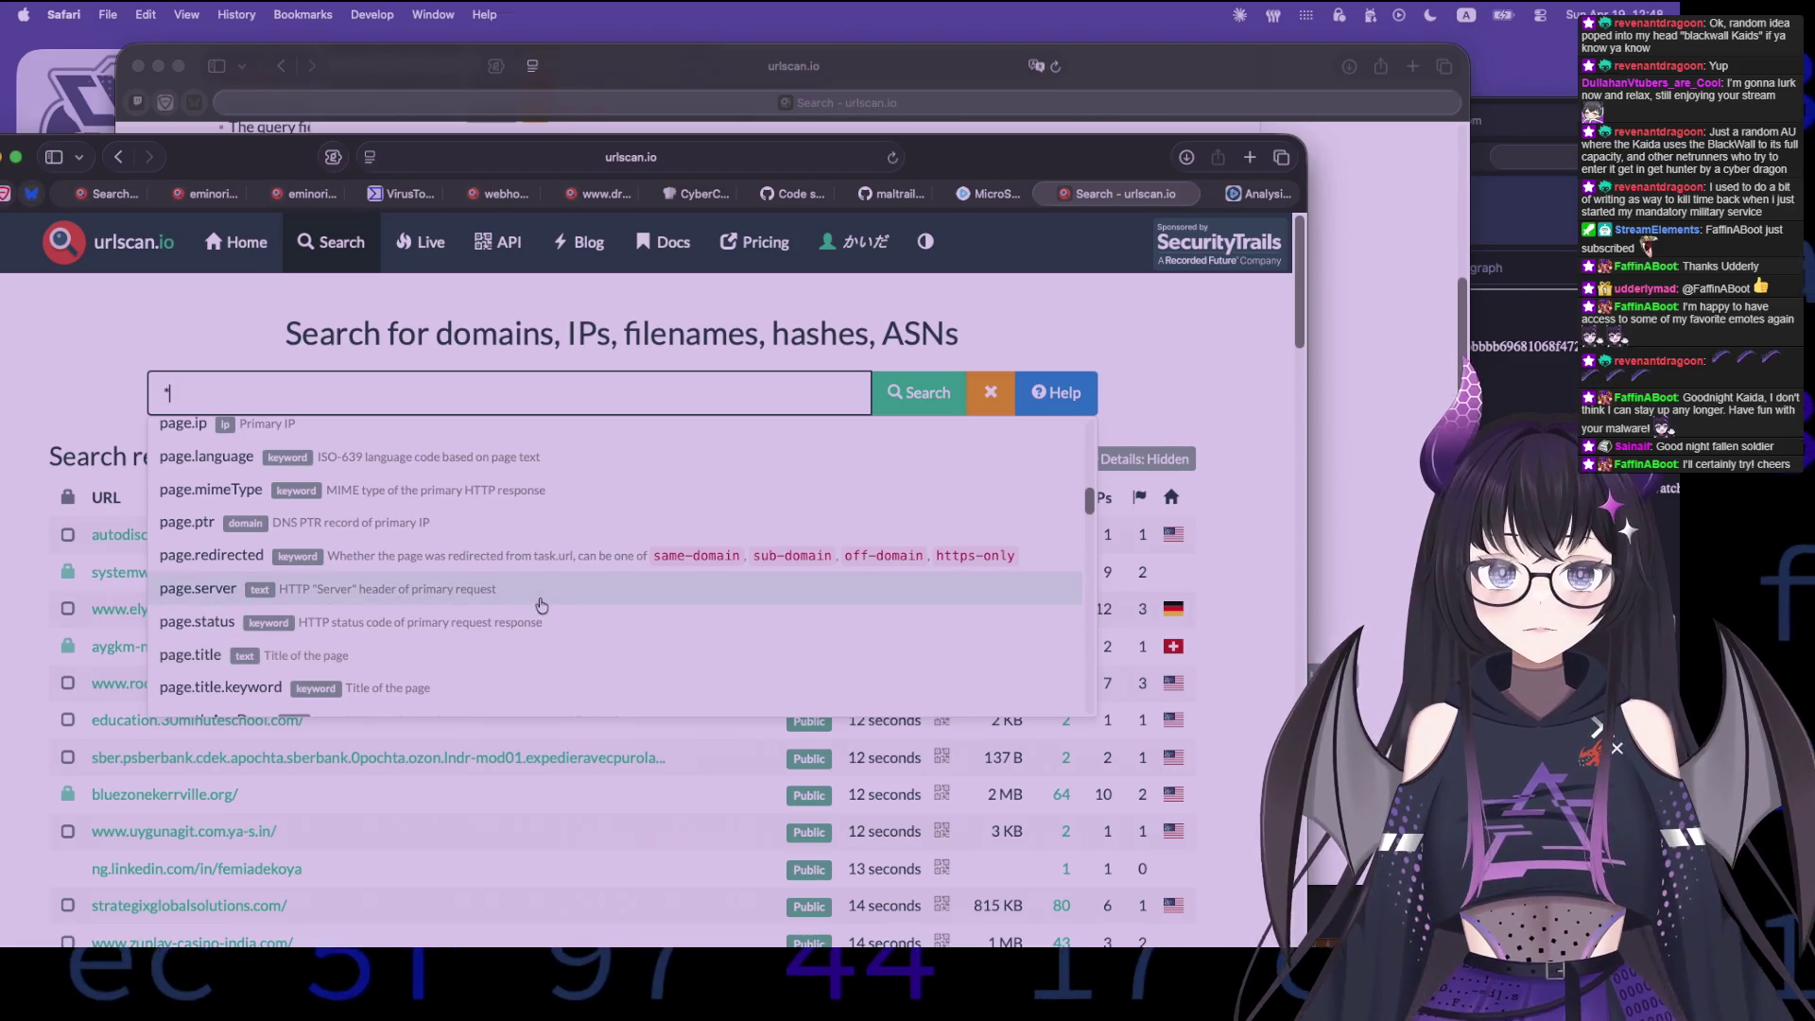
scroll(536, 626, down, 1)
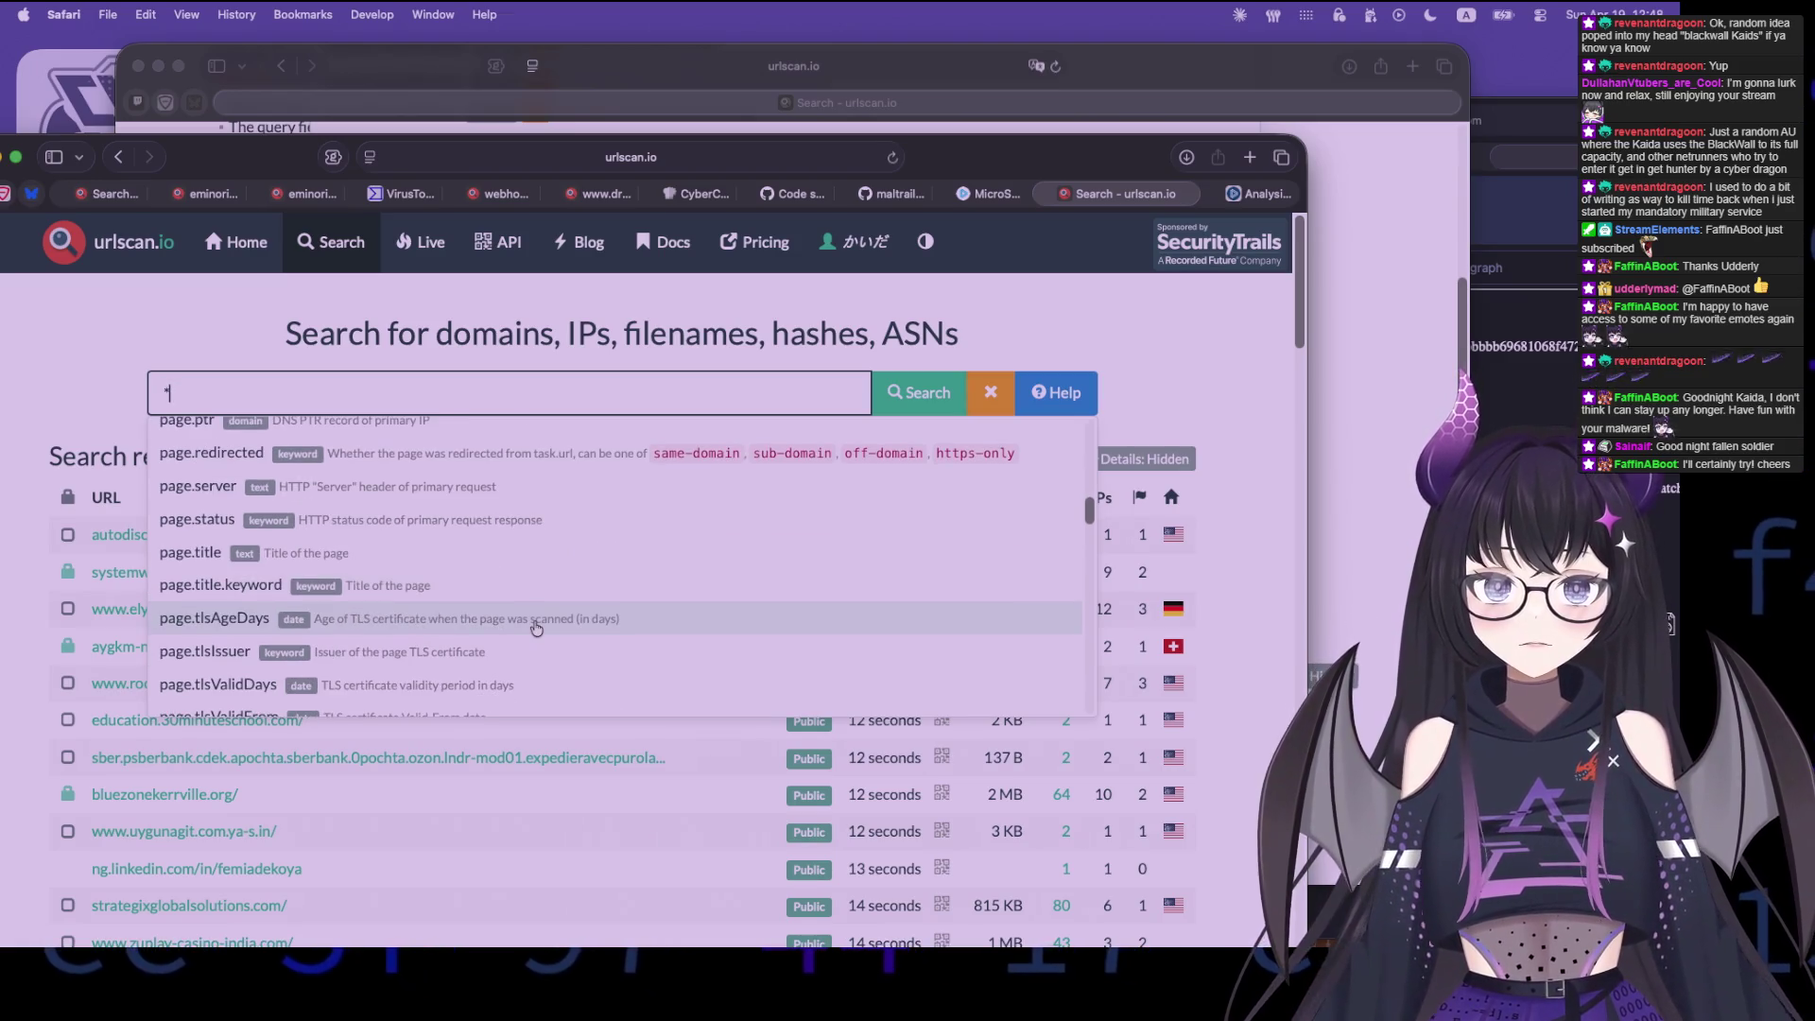
scroll(545, 628, down, 4)
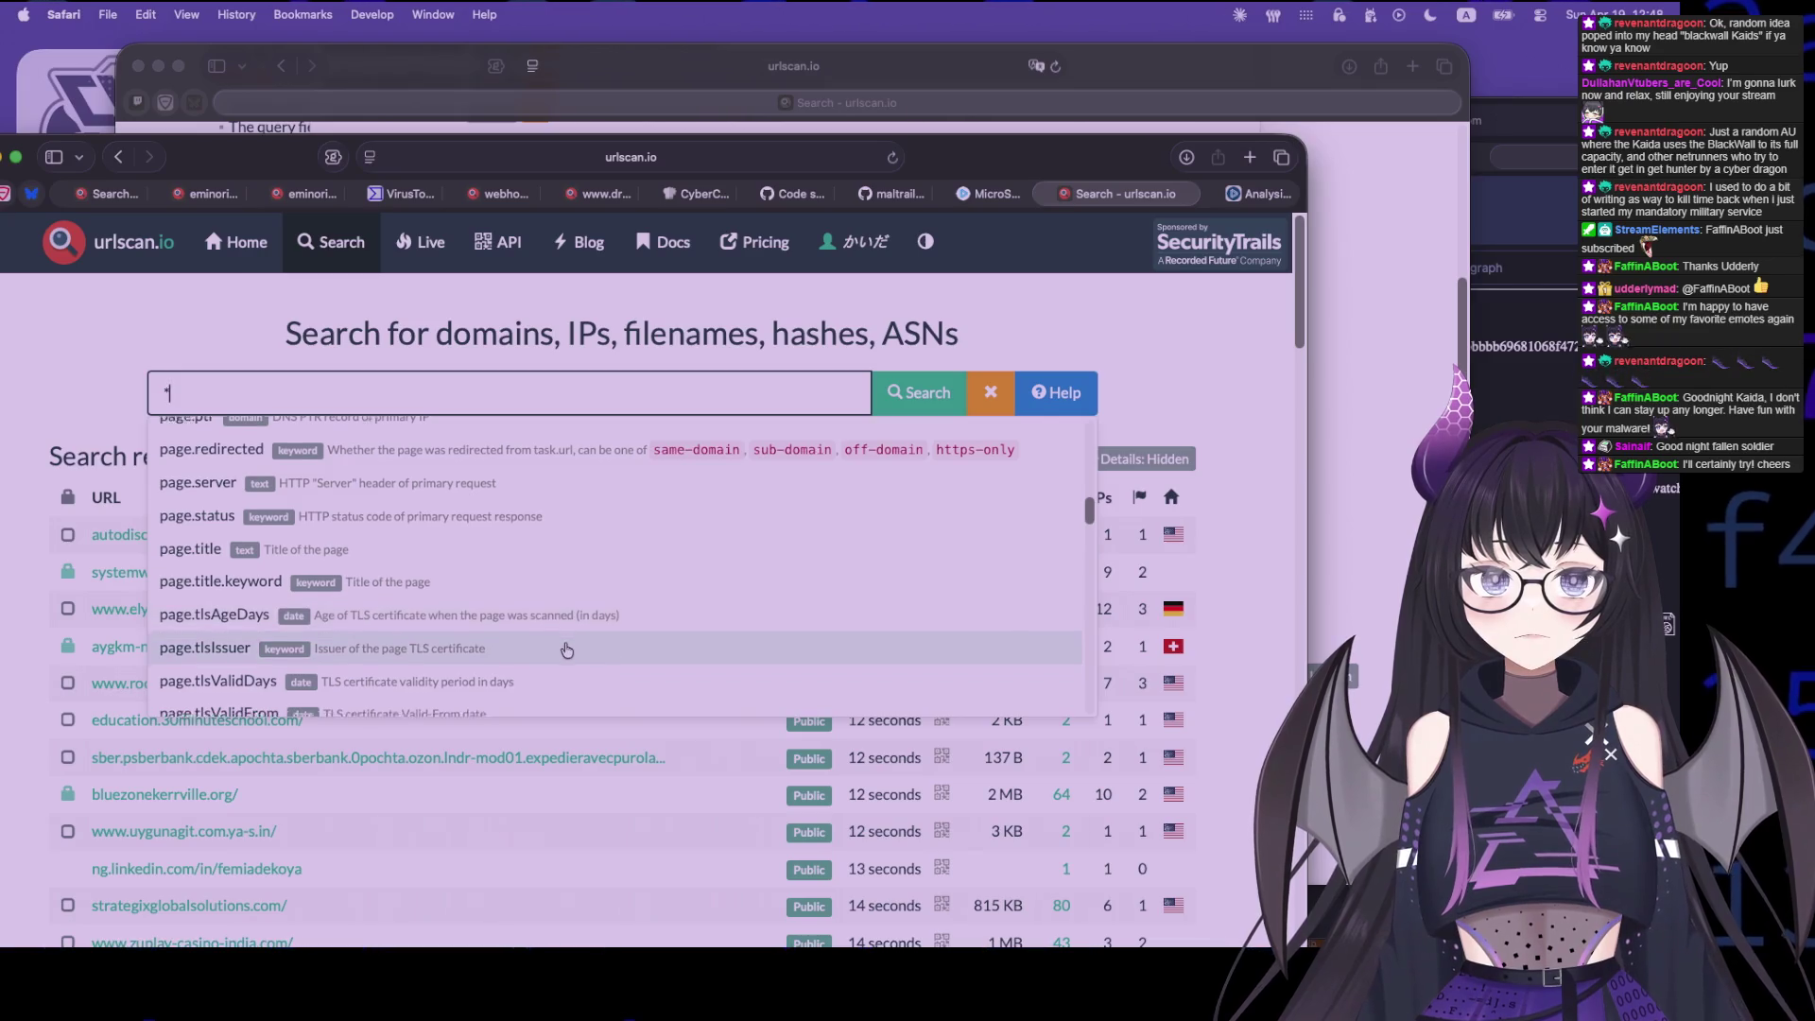
scroll(567, 651, down, 2)
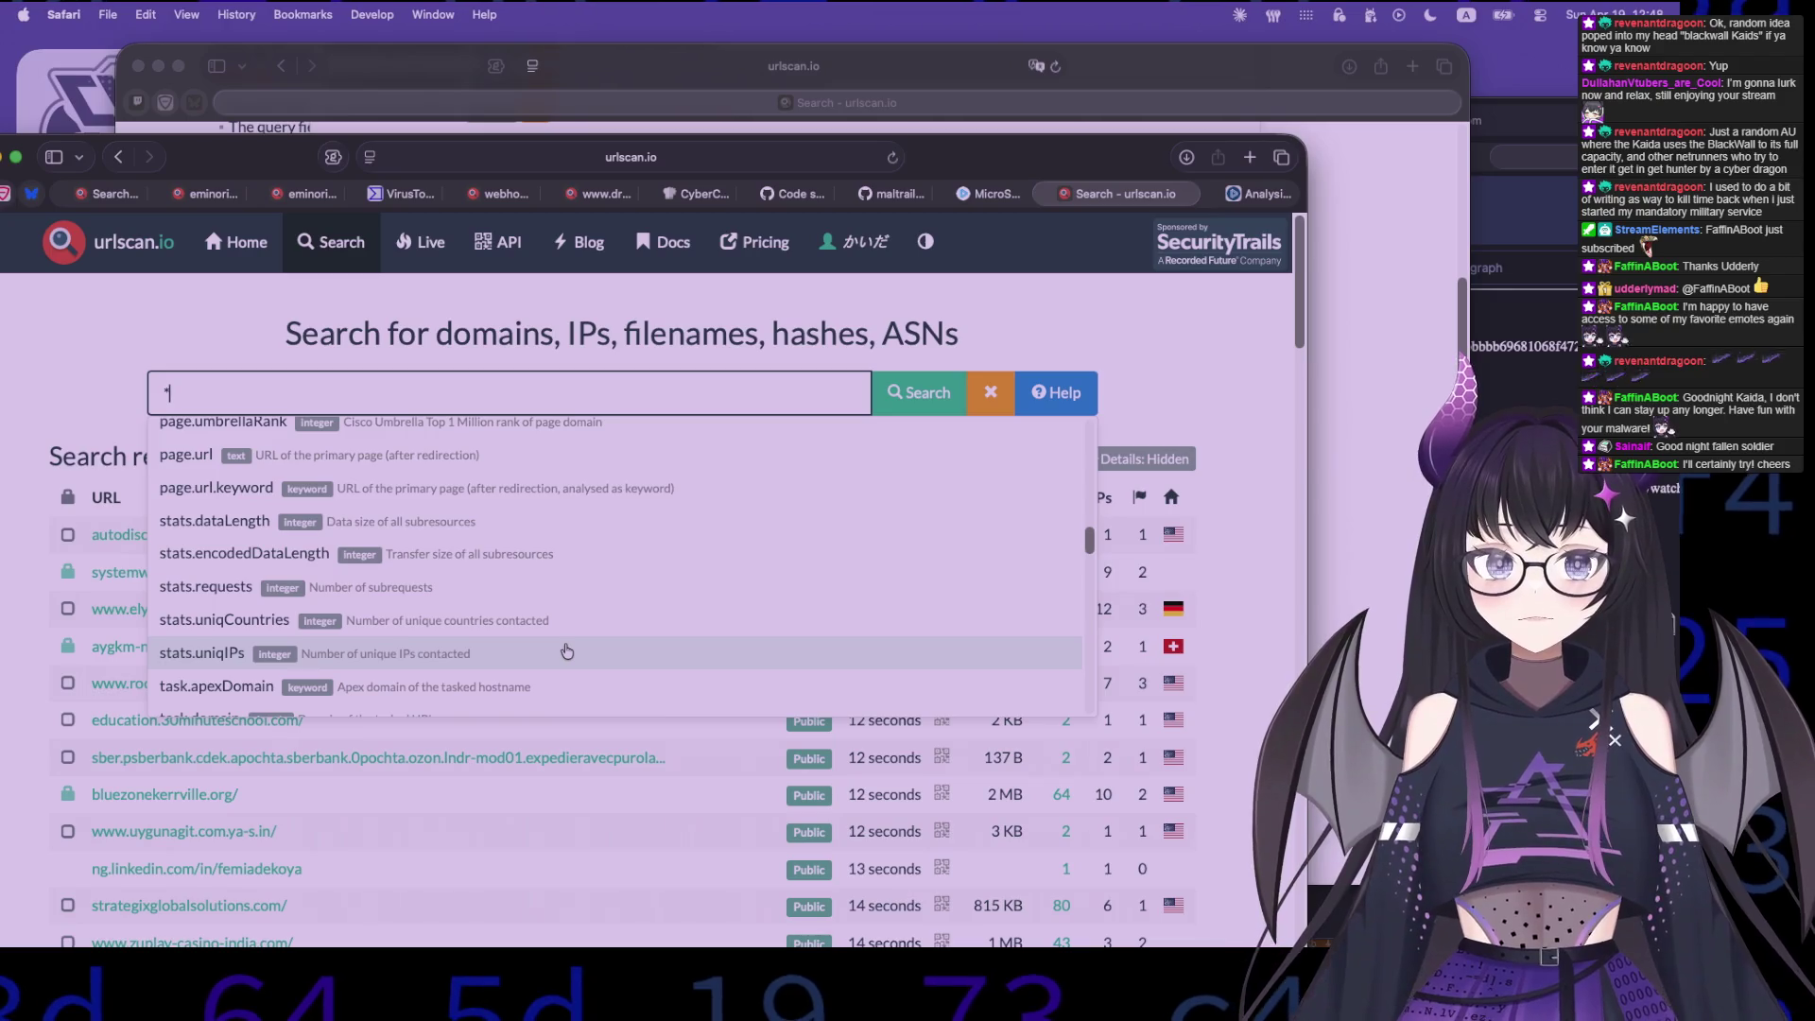
scroll(566, 650, down, 5)
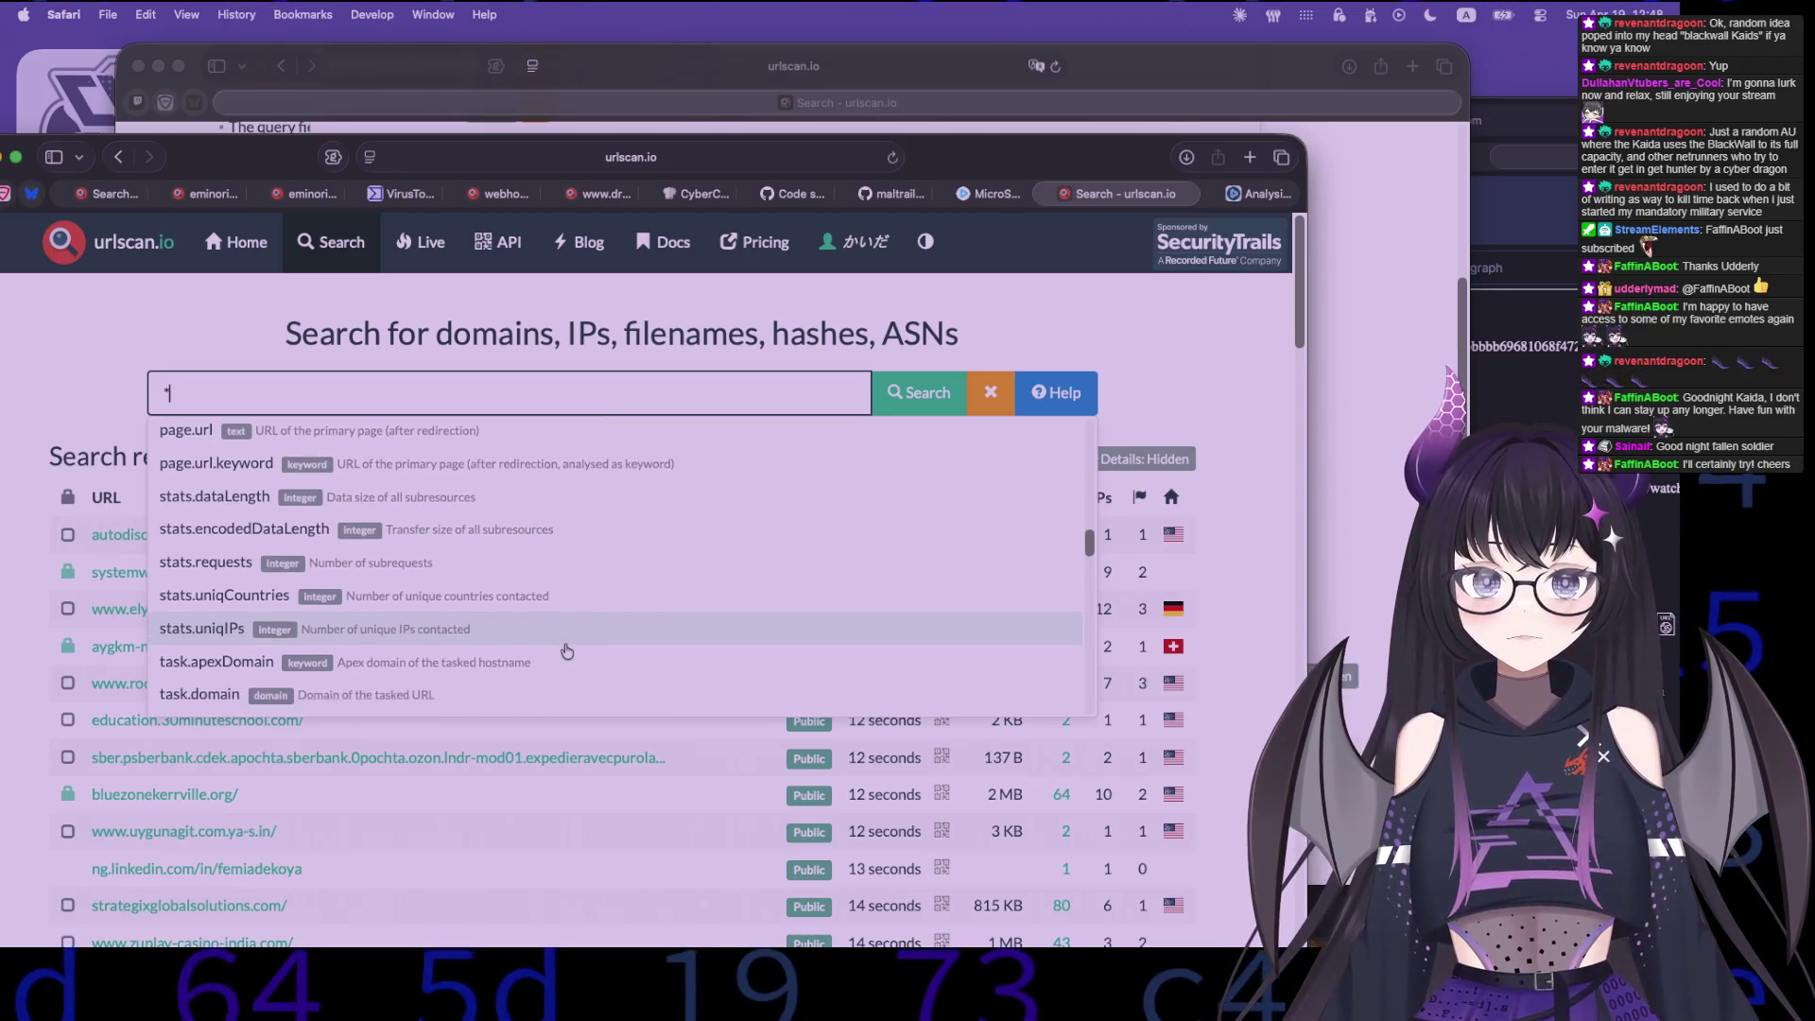
scroll(567, 650, down, 5)
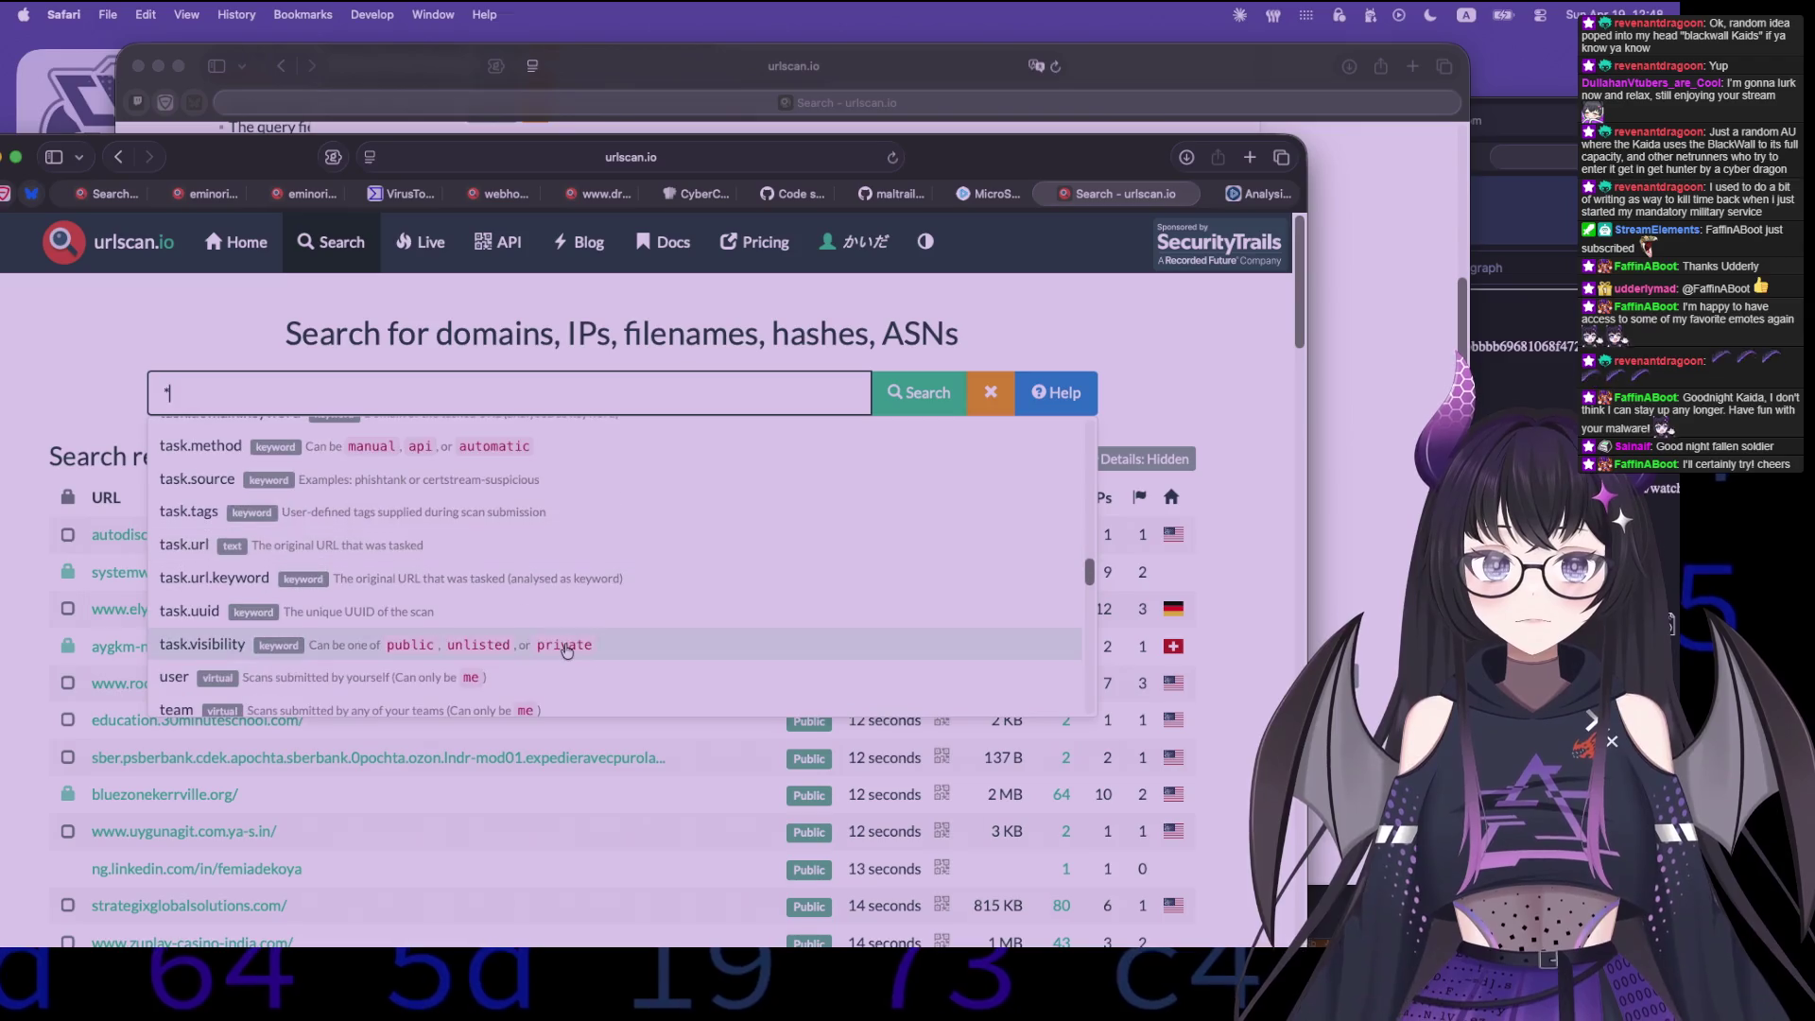
scroll(566, 651, down, 5)
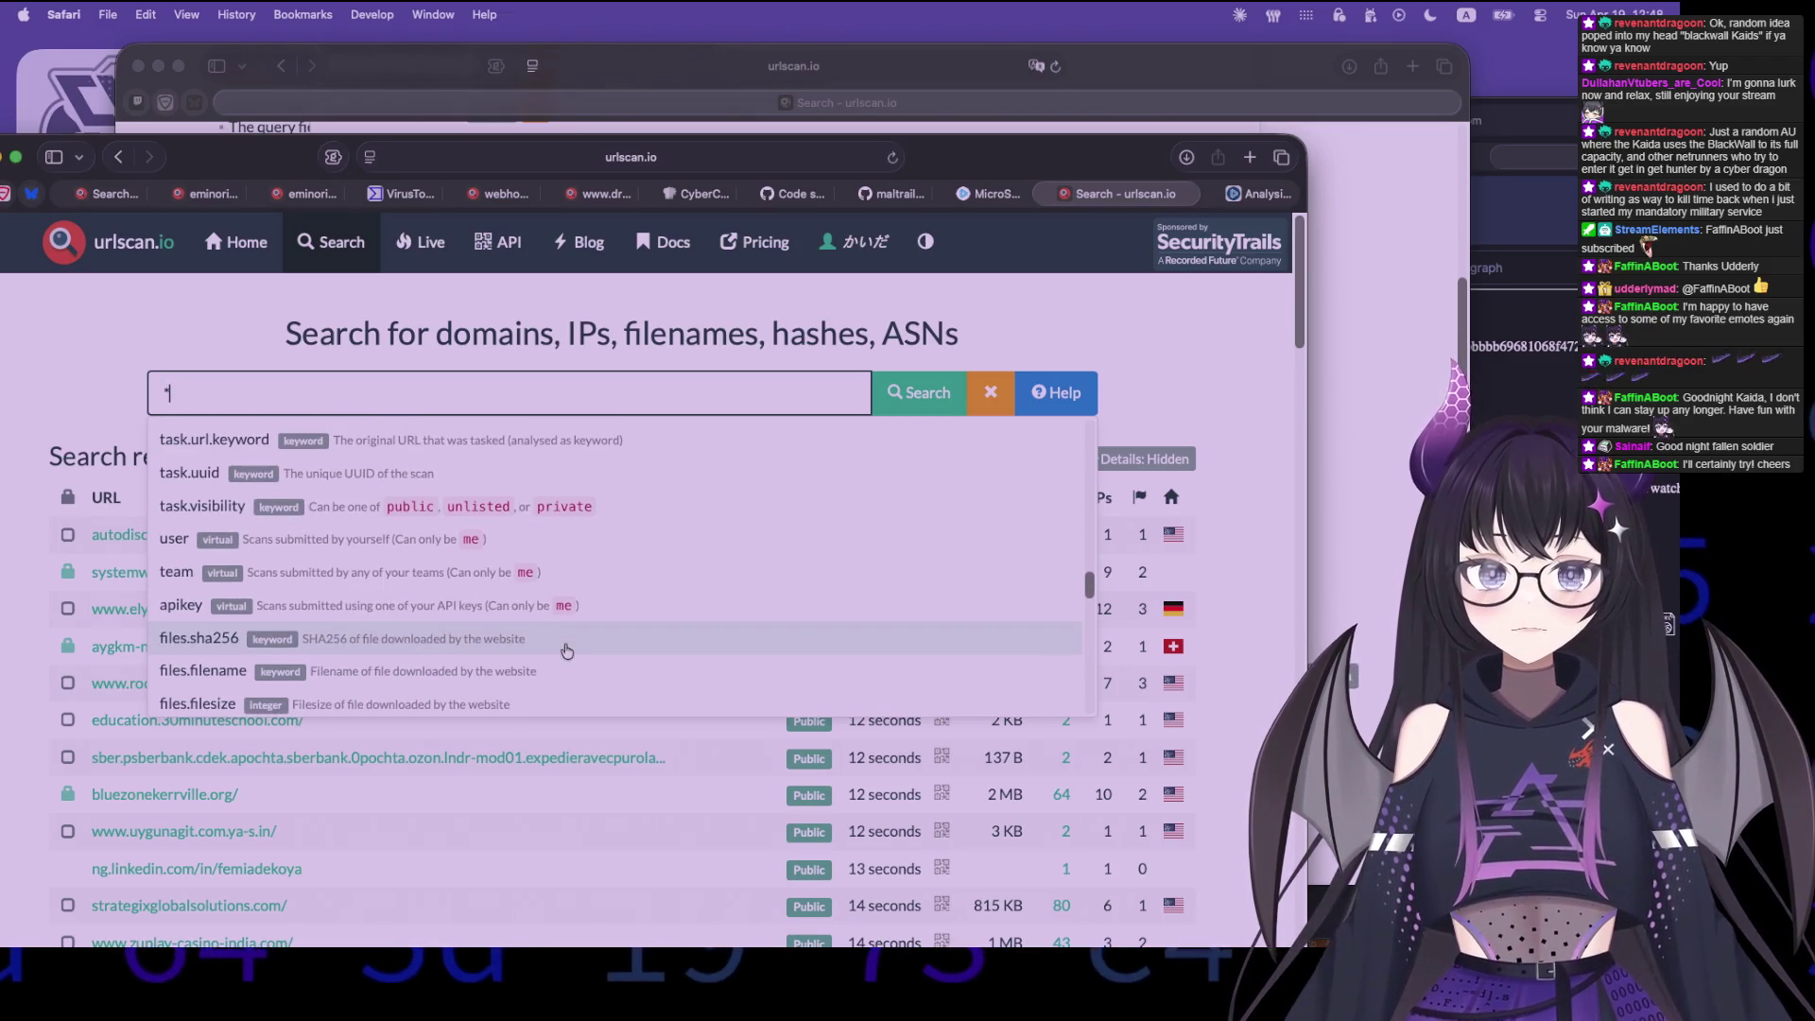
scroll(574, 676, down, 10)
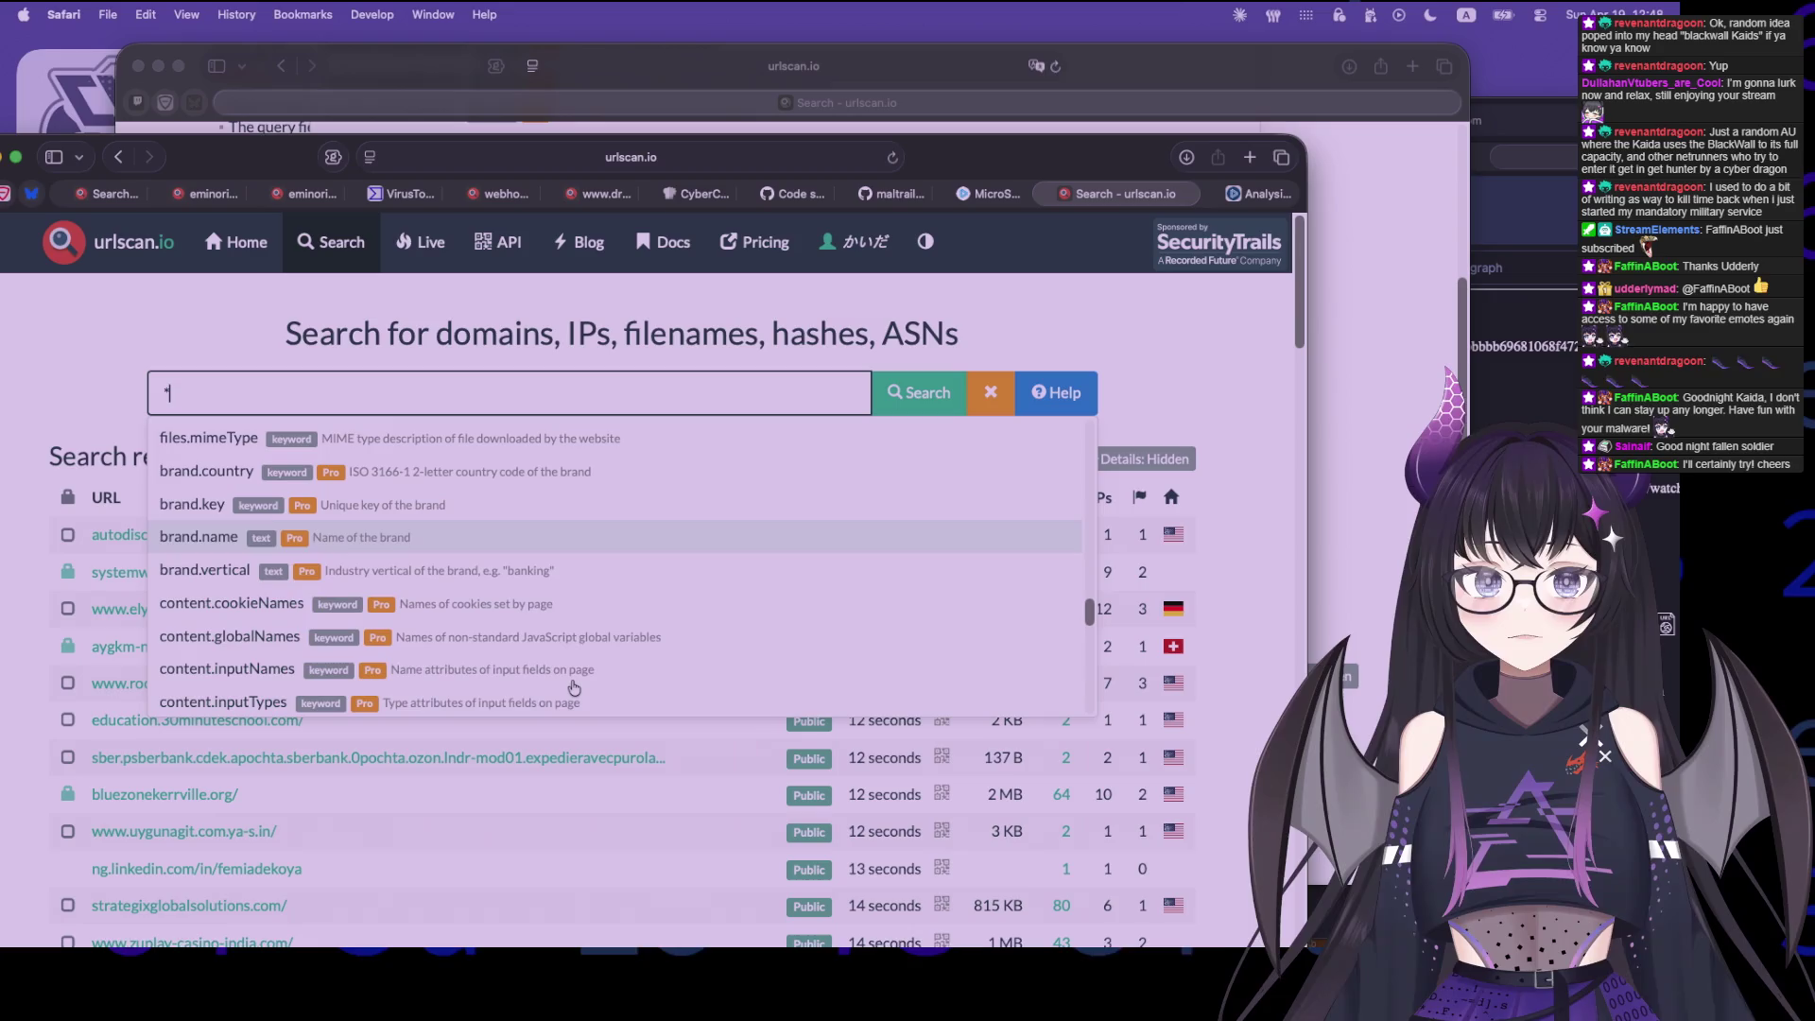
scroll(572, 655, down, 10)
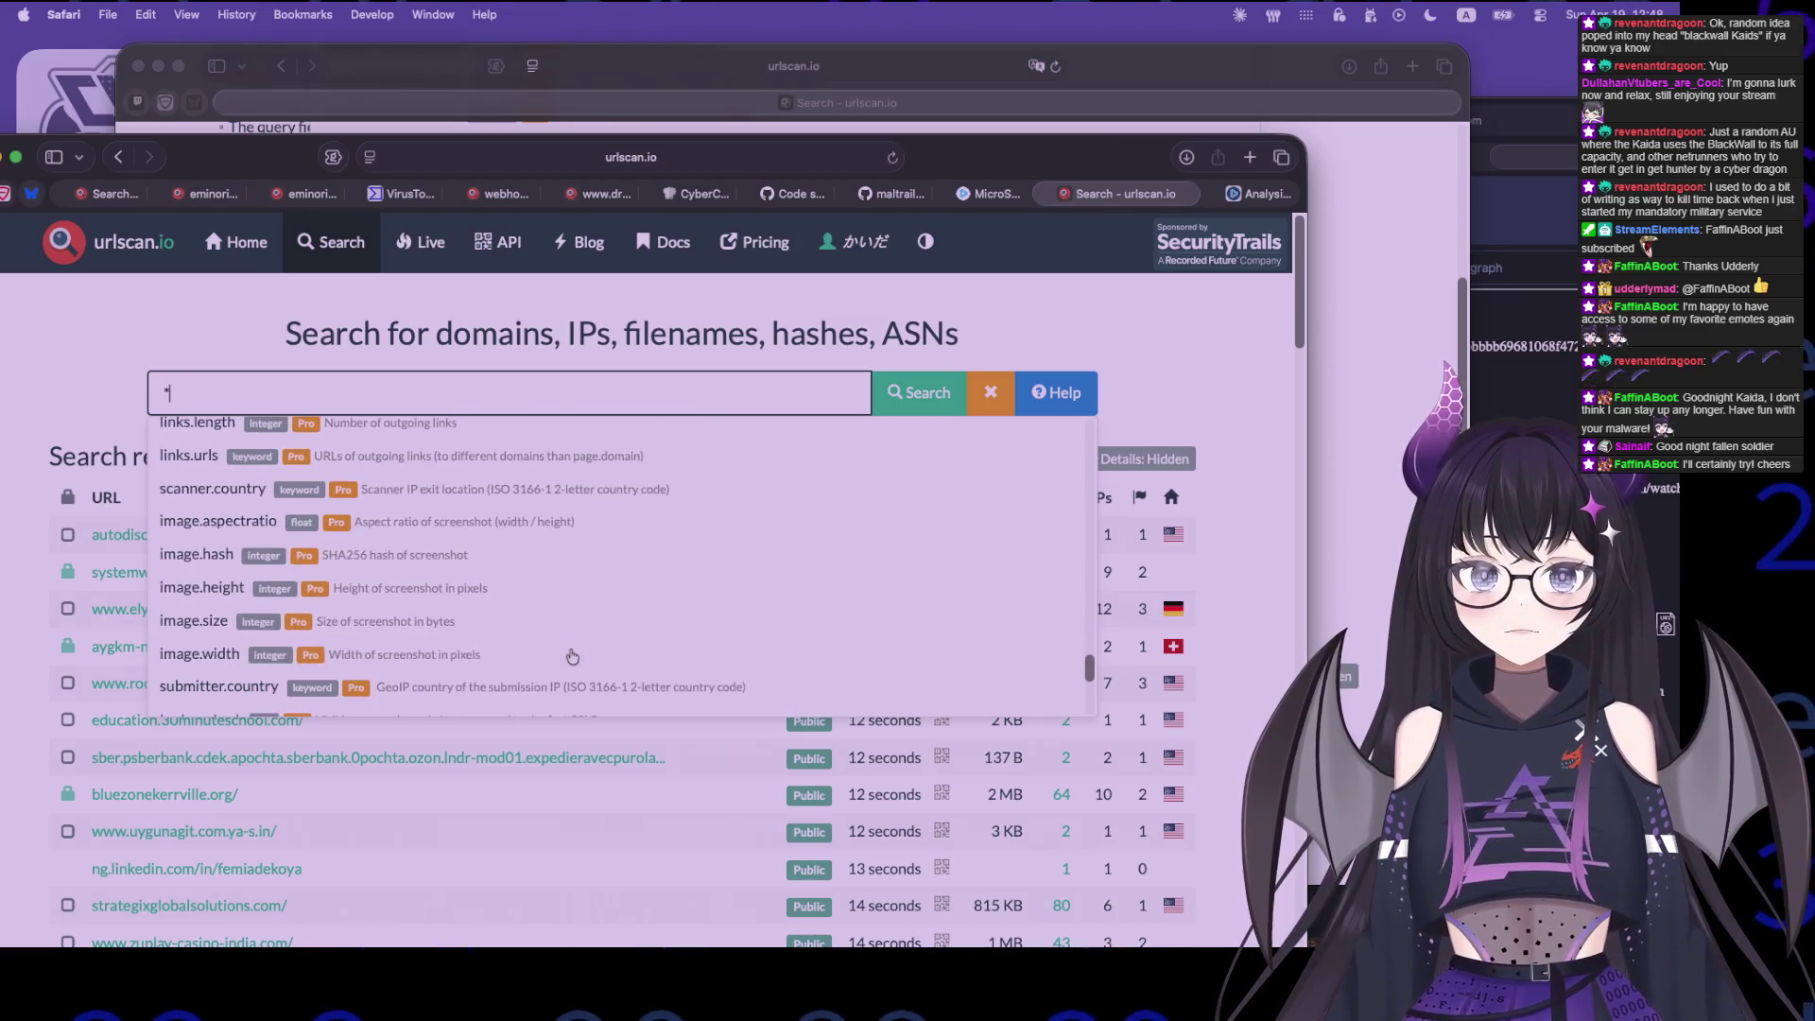
scroll(574, 620, down, 2)
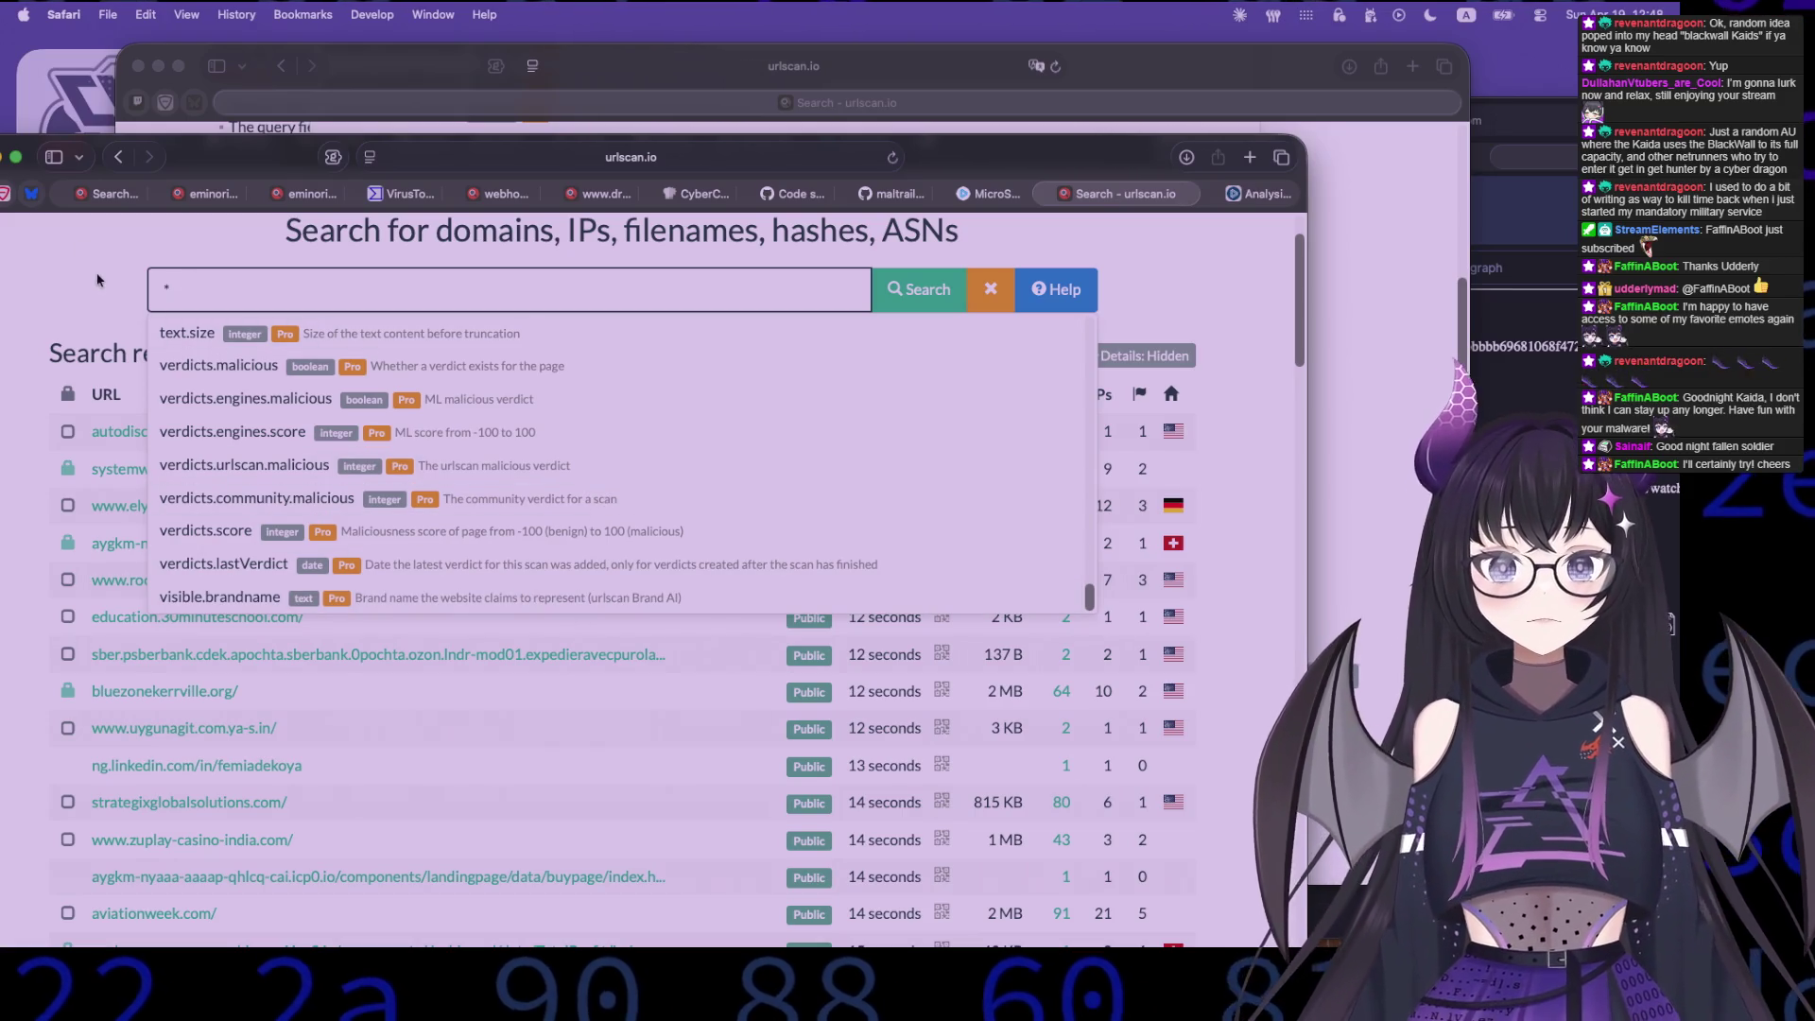
click(130, 543)
scroll(240, 528, up, 2)
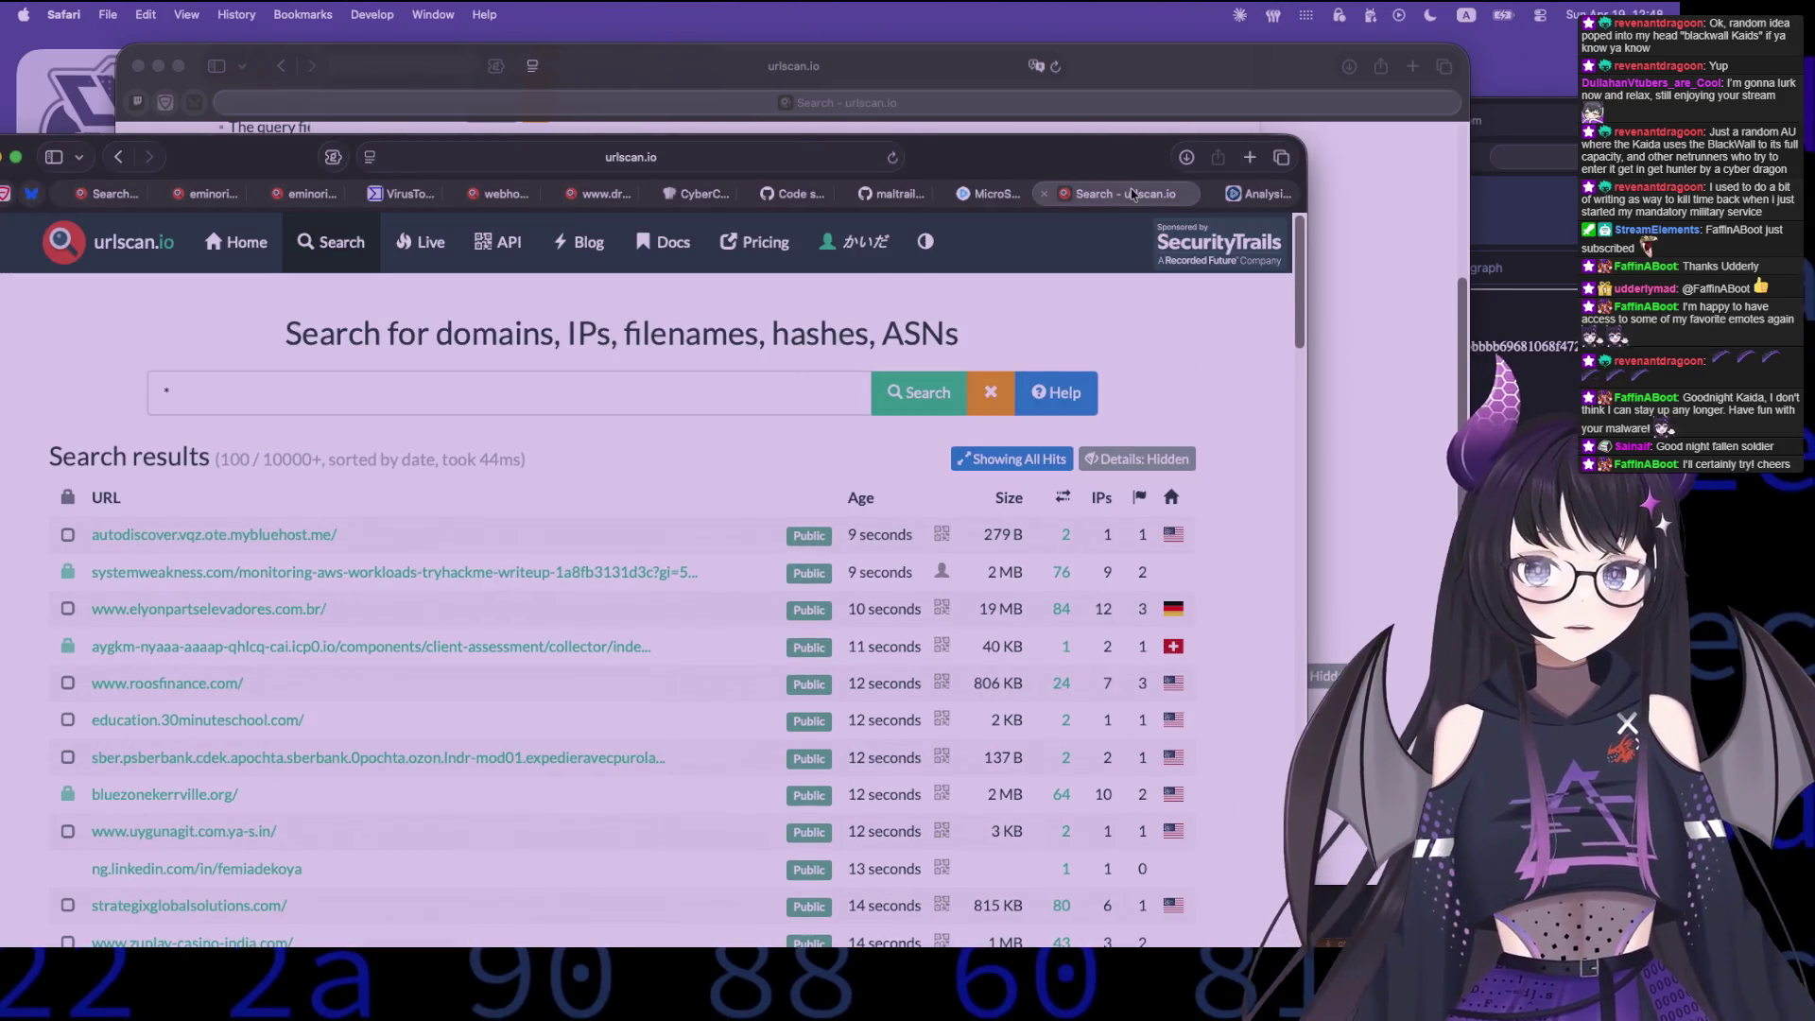
- Close four tabs with Cmd+W until only the 'Search - urlscan.io' tab with 243 own scans remains
key(super+w)
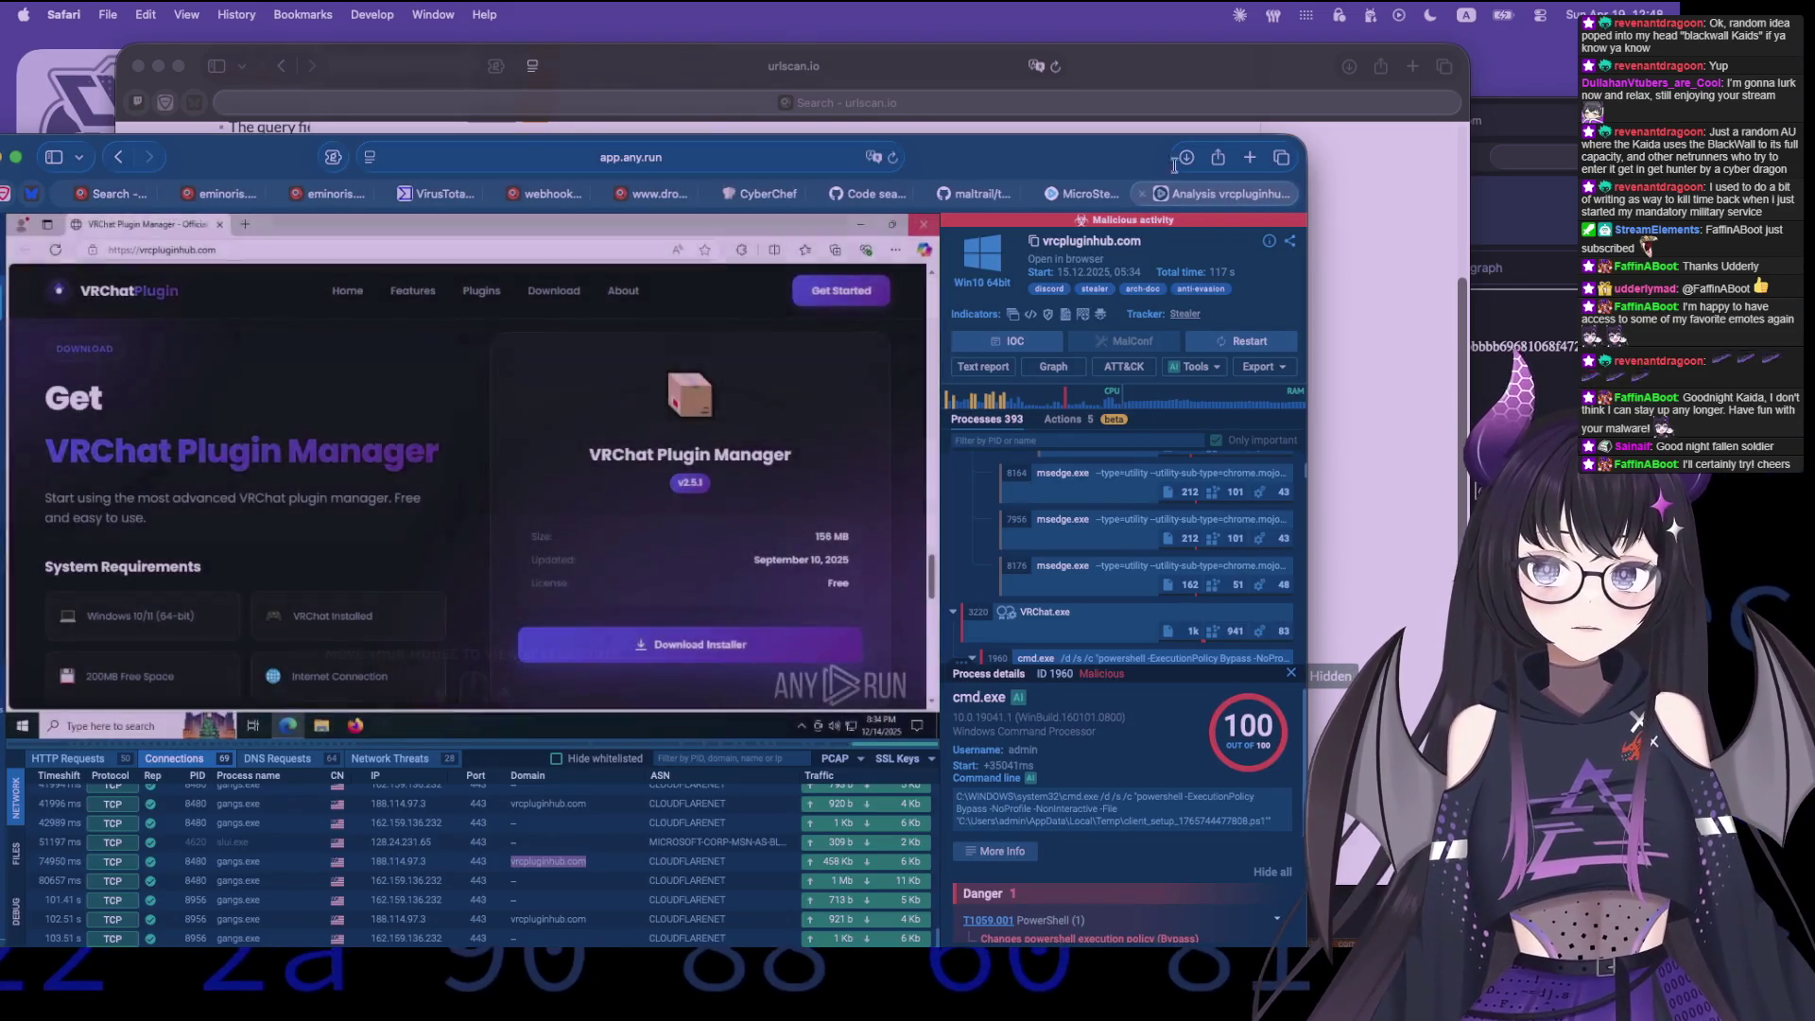
key(super+w)
key(super+w)
key(super+w)
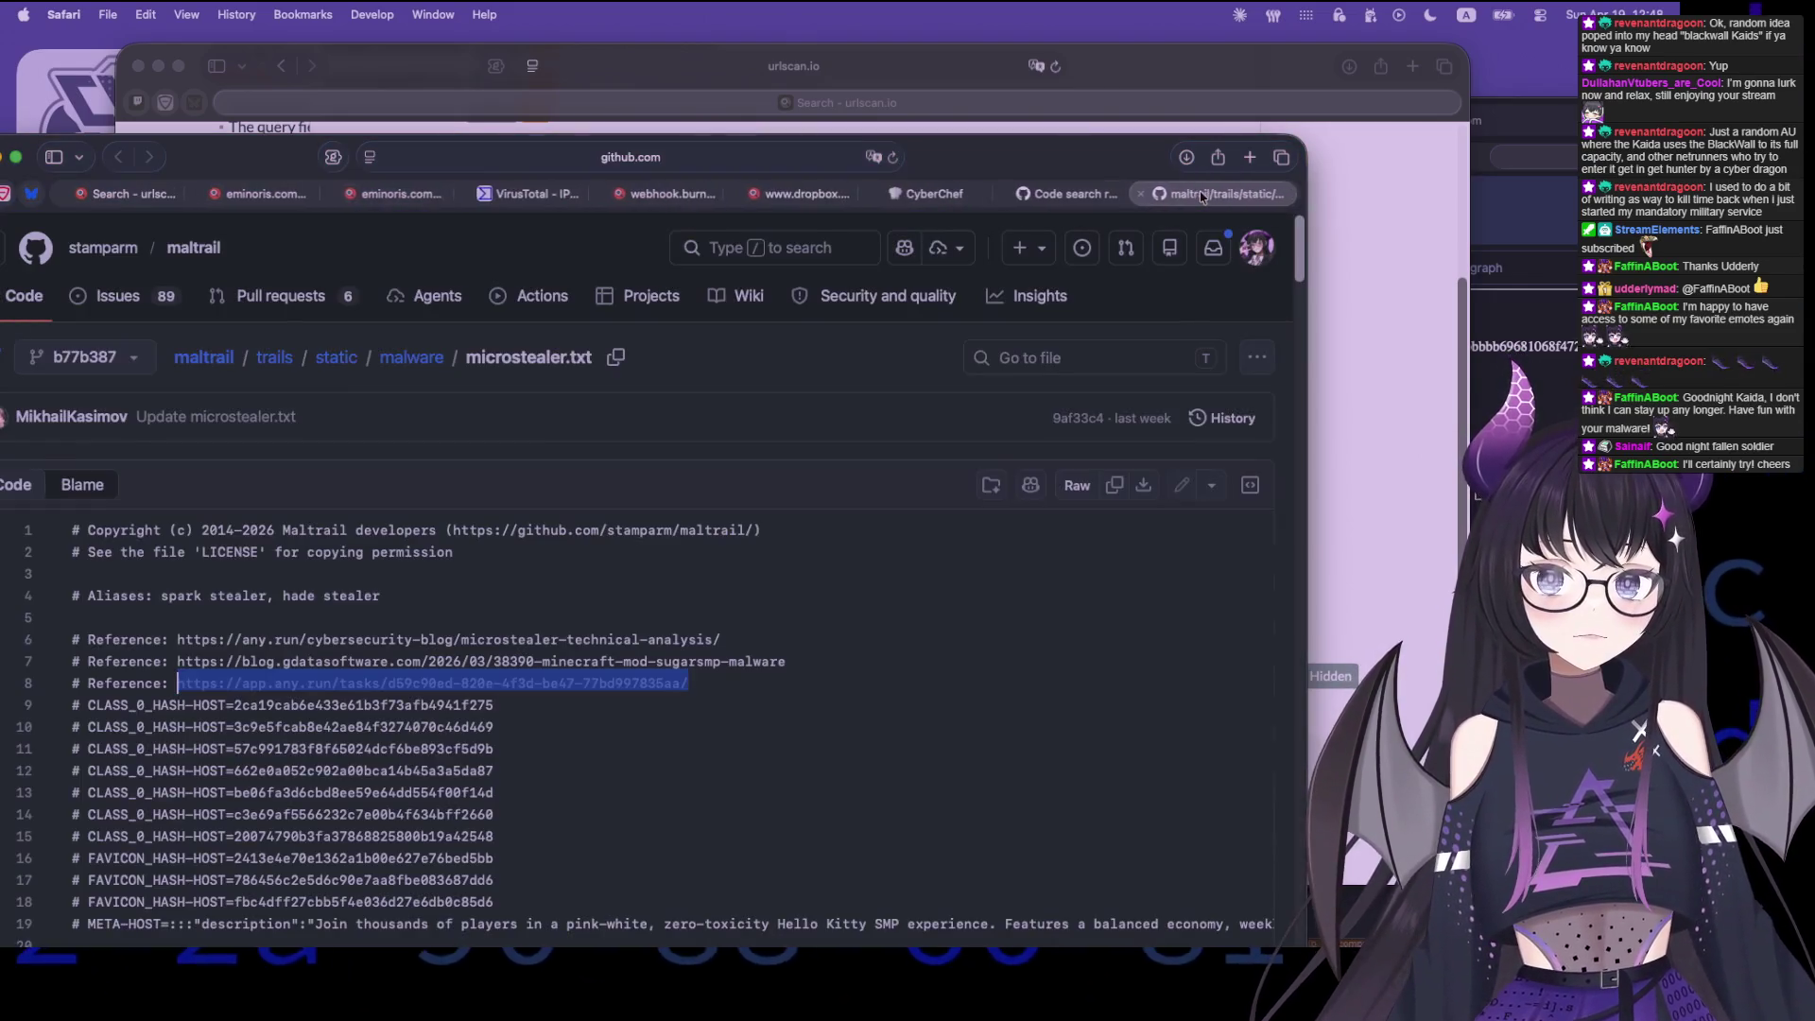
key(super+w)
key(super+w)
key(super+w)
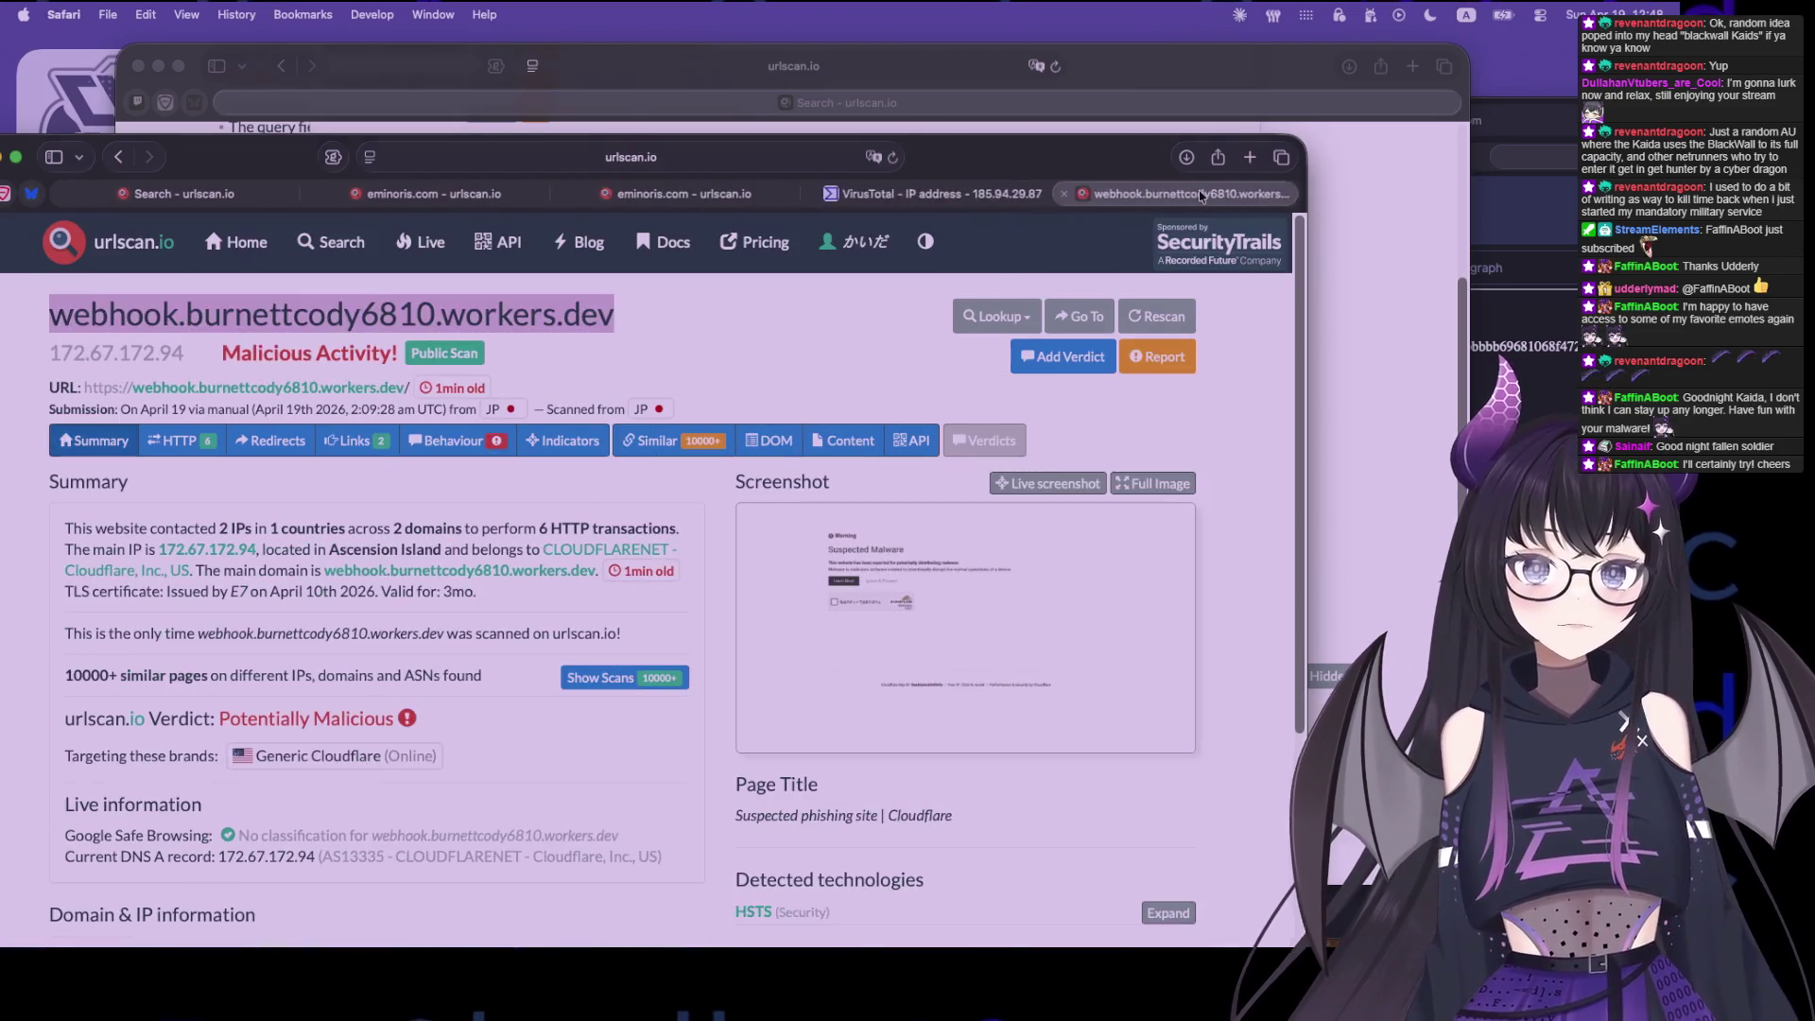
key(super+w)
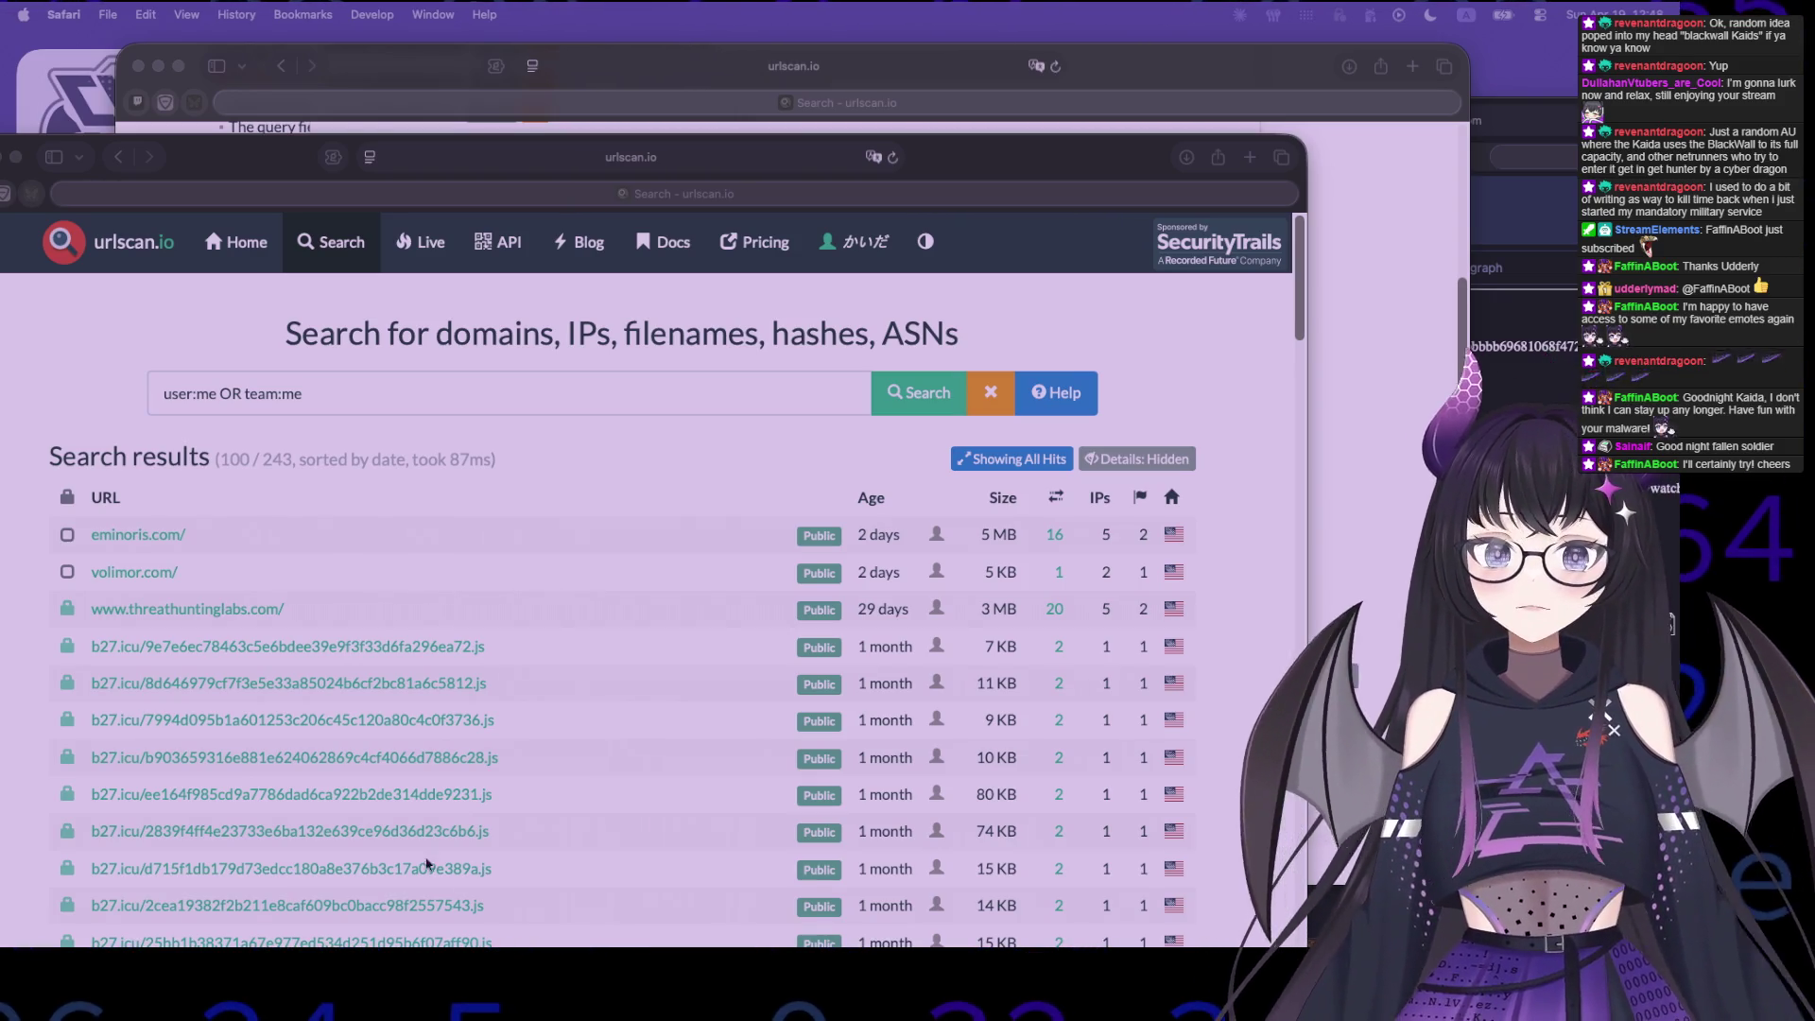
drag(284, 332, 1013, 344)
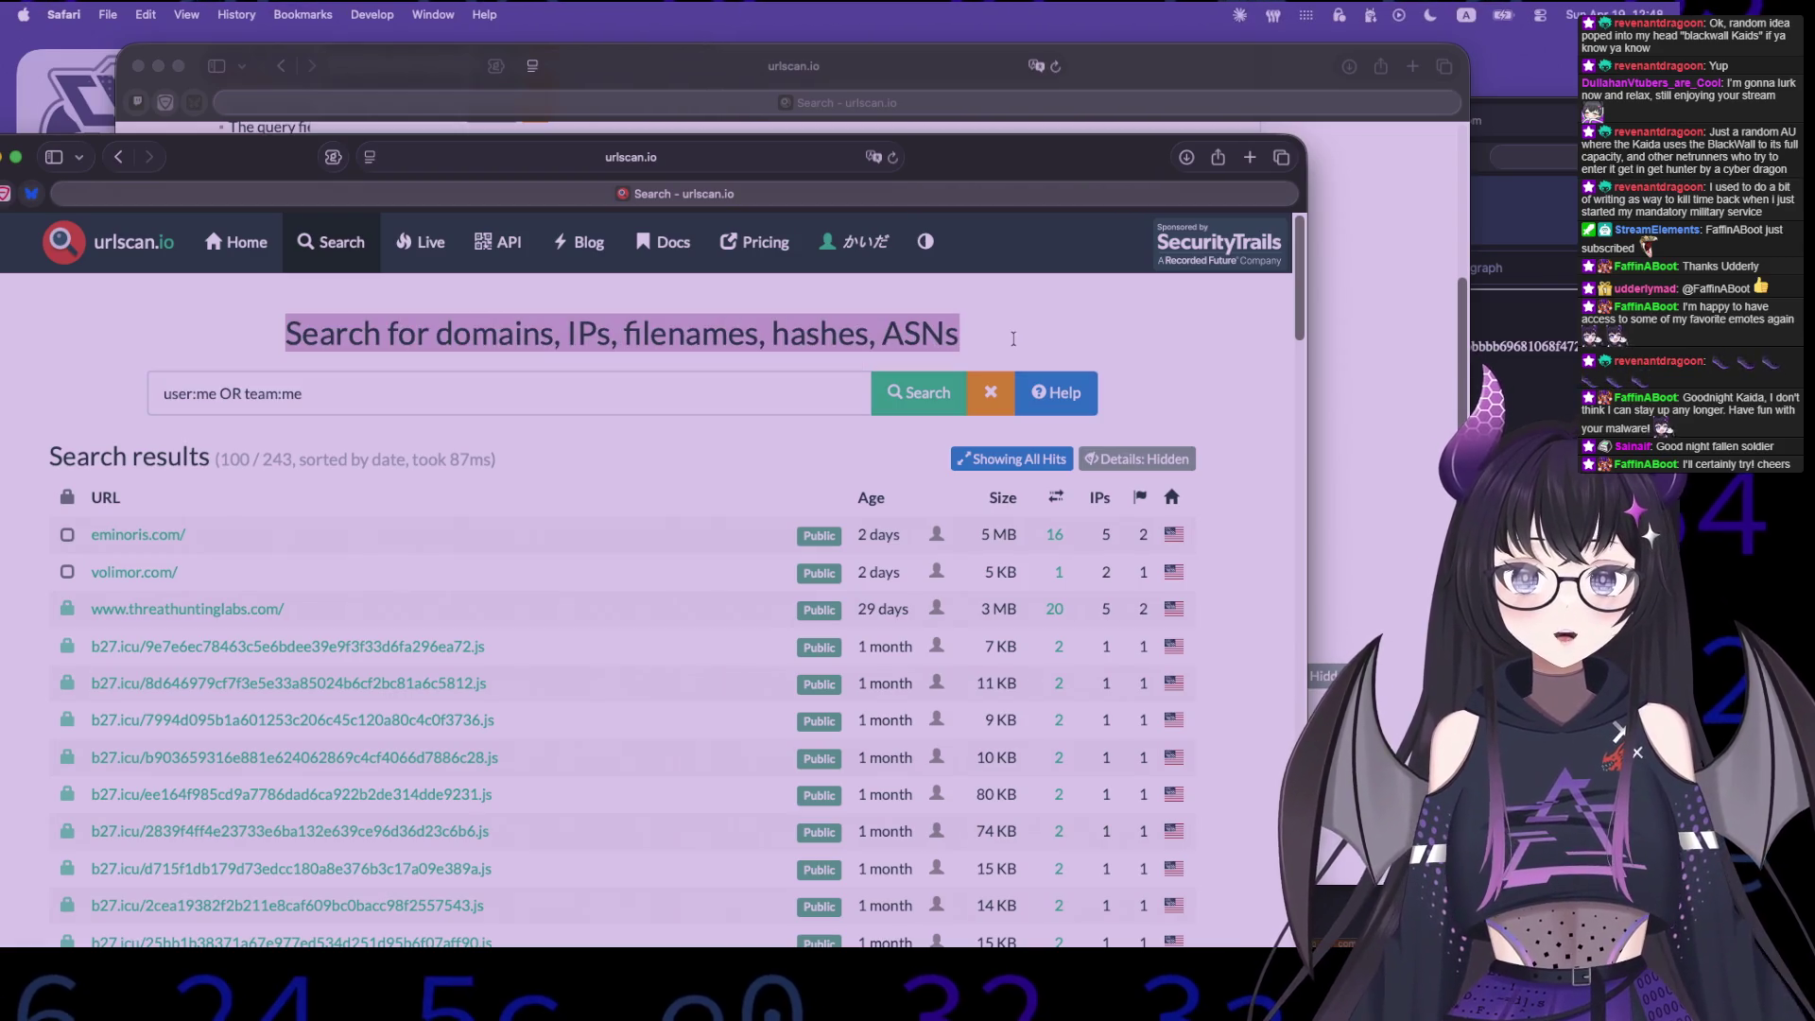
click(1014, 341)
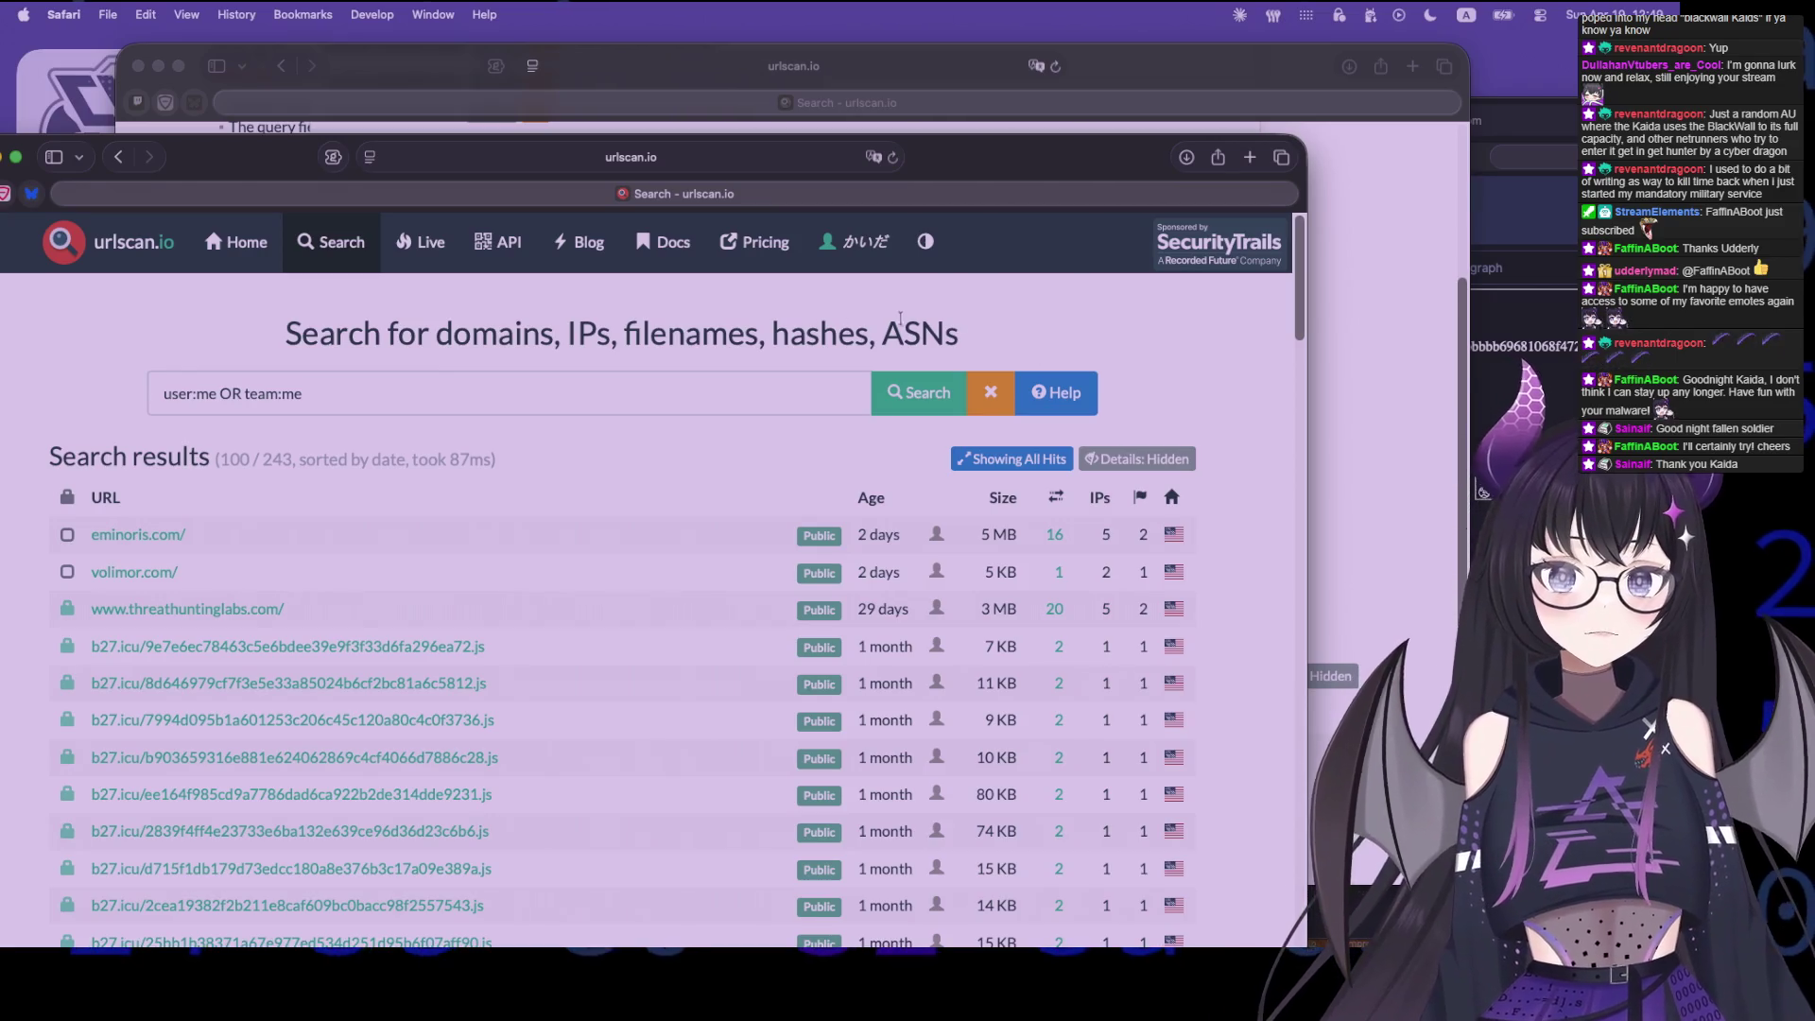
drag(993, 338, 319, 339)
click(274, 348)
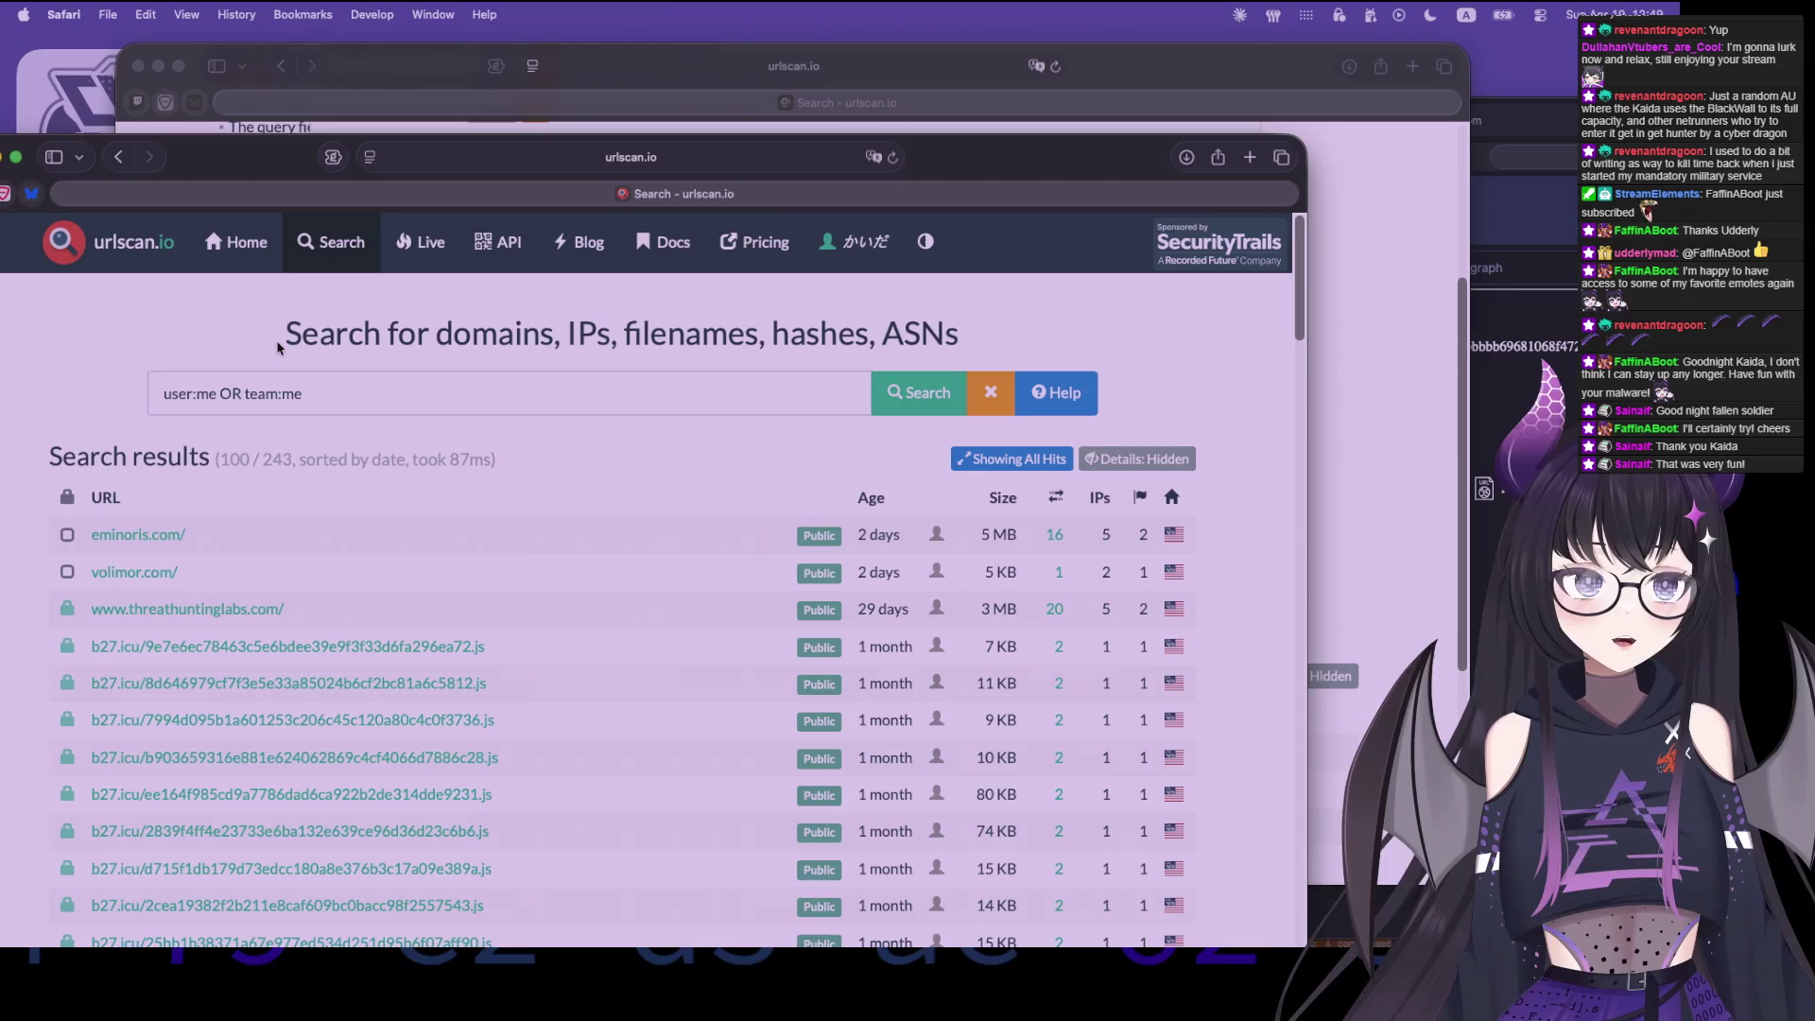
mouse_move(277, 355)
mouse_down()
mouse_move(1025, 337)
mouse_move(283, 335)
mouse_move(964, 336)
mouse_up()
click(1026, 335)
click(284, 335)
click(1007, 327)
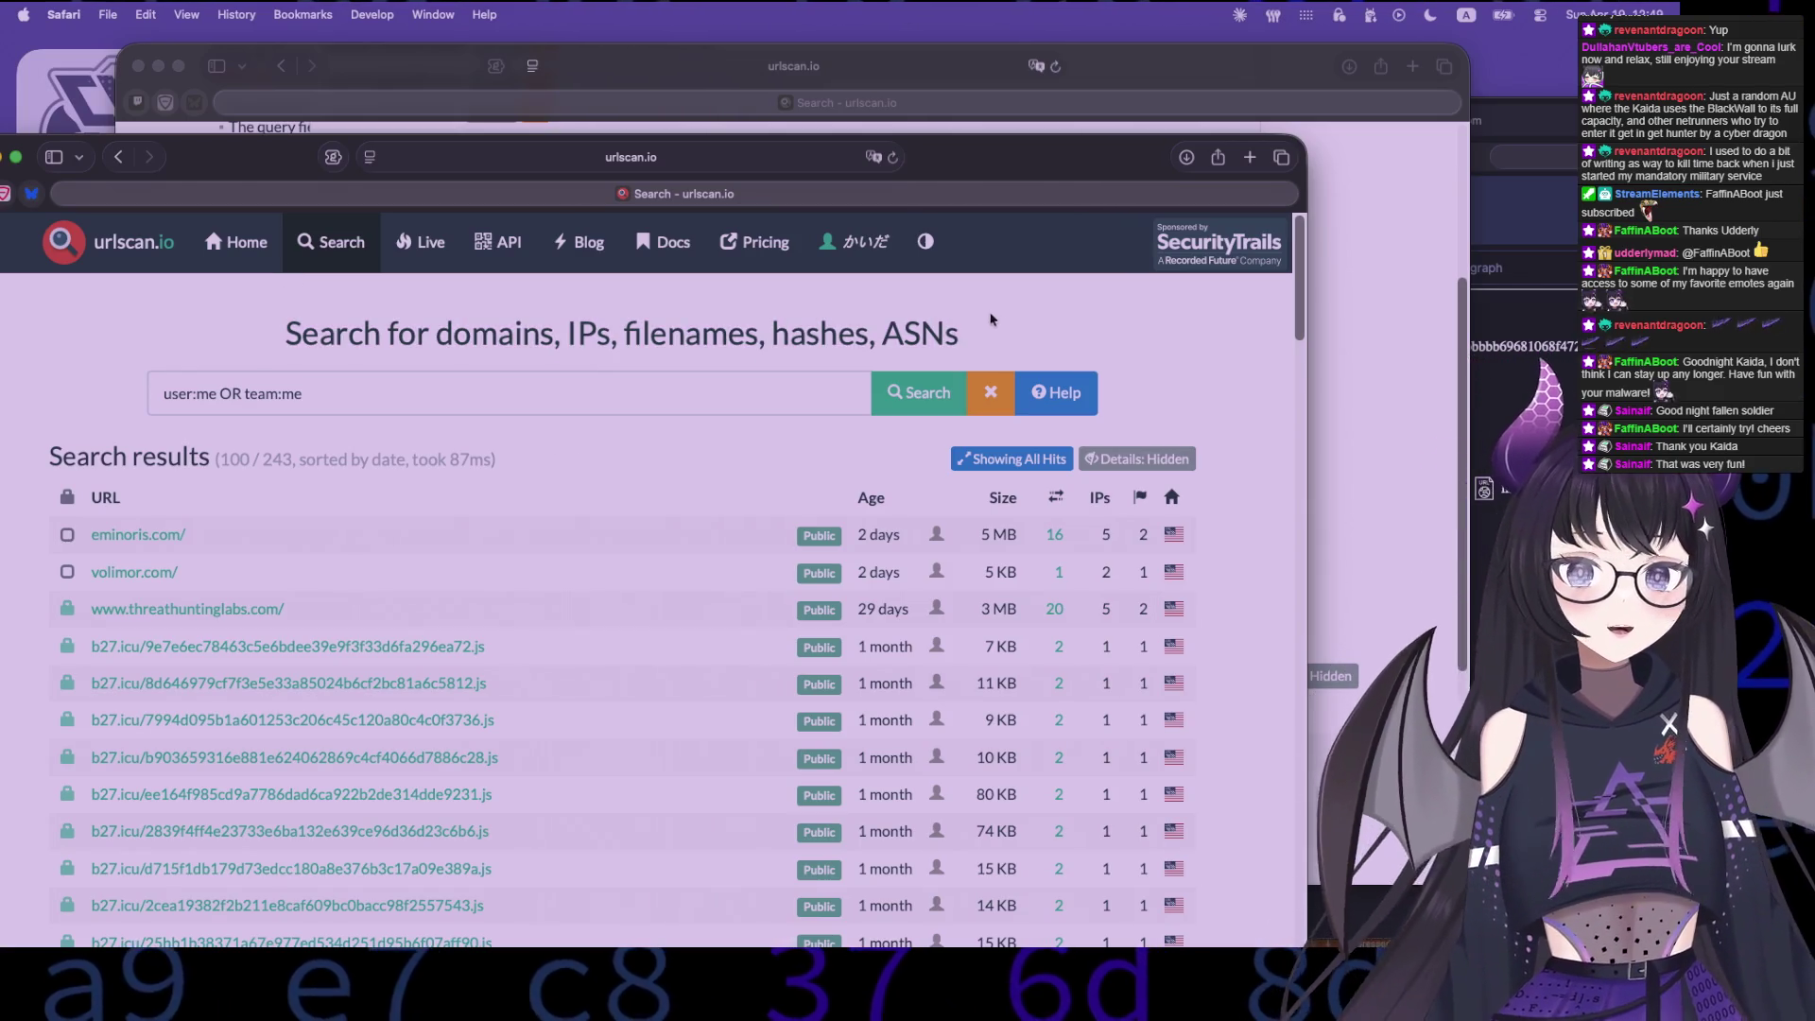